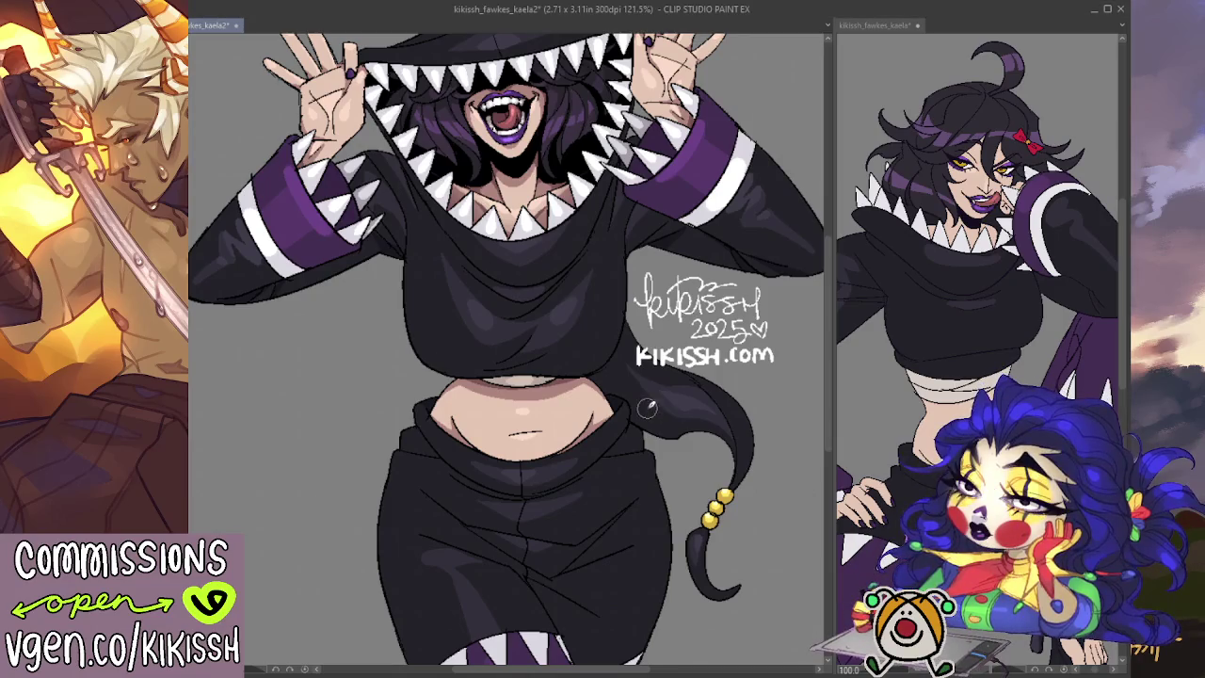
- Pan and zoom around the finished illustration to inspect the hood and face
drag(649, 408, 648, 487)
scroll(236, 160, up, 1)
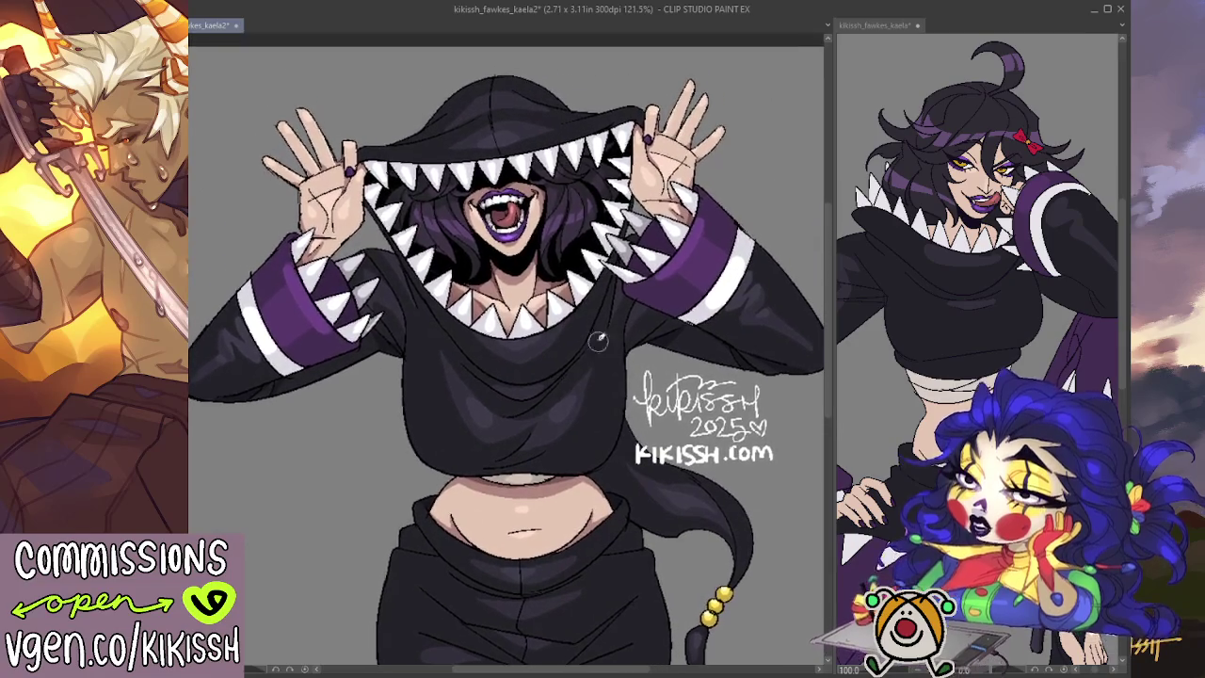
scroll(236, 160, up, 1)
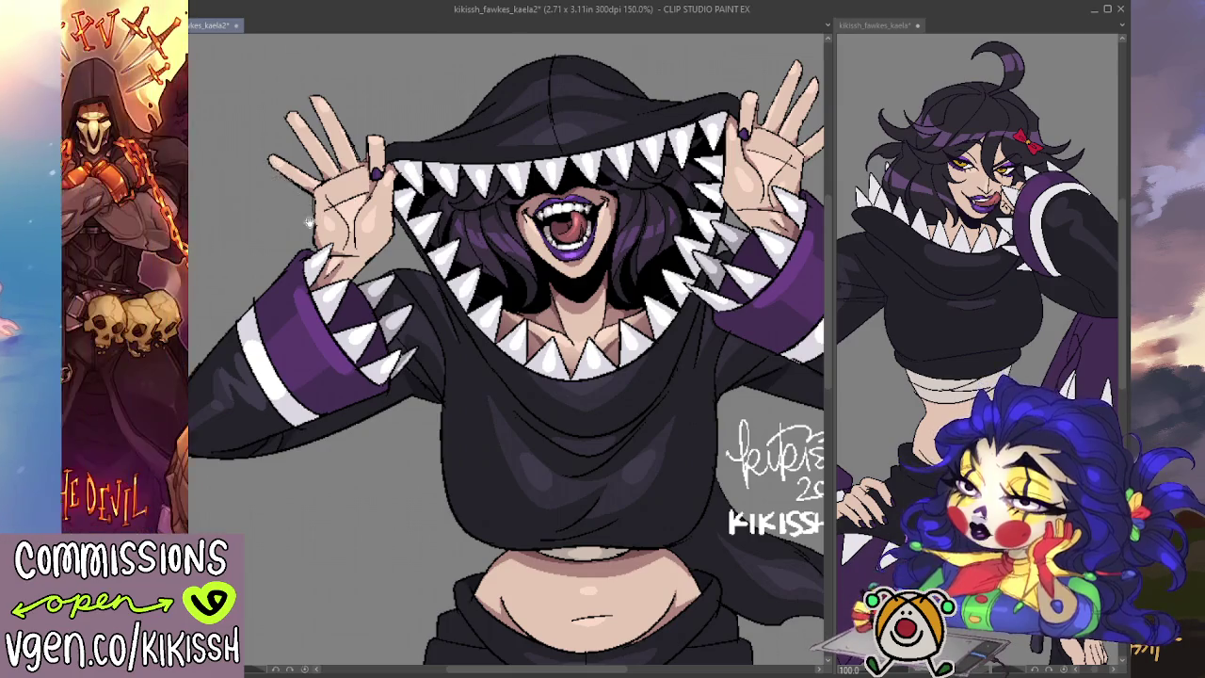
drag(300, 222, 286, 202)
scroll(287, 201, down, 2)
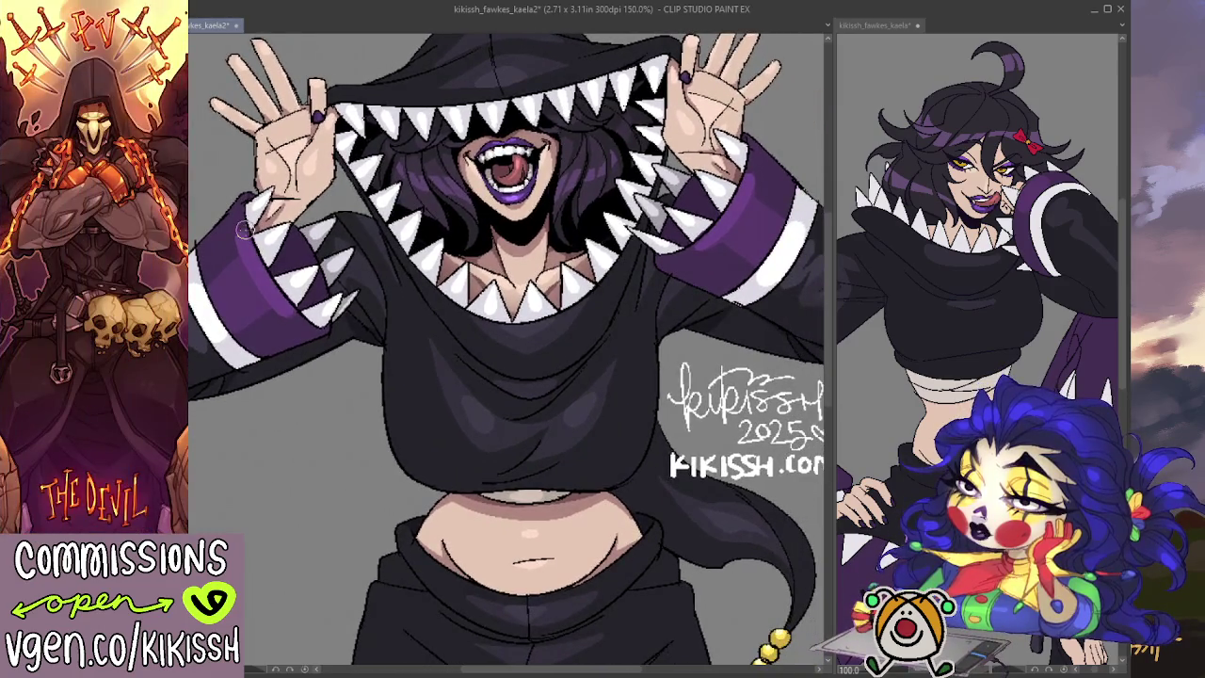
scroll(426, 157, up, 3)
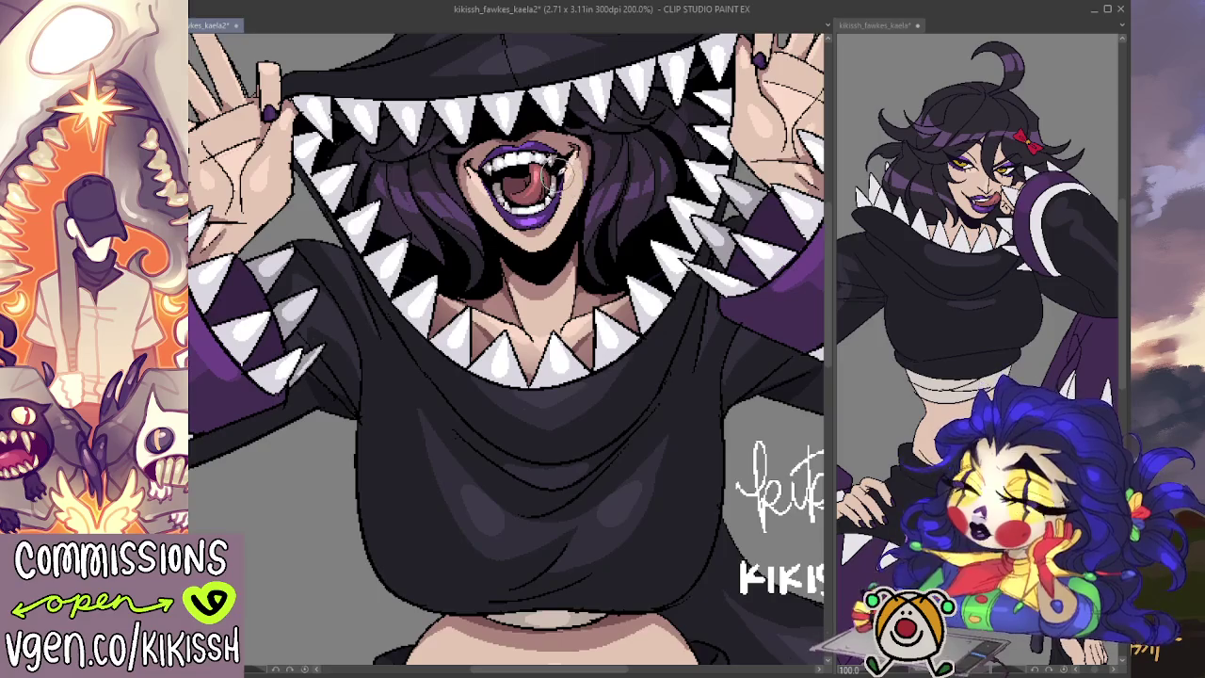
scroll(575, 178, down, 1)
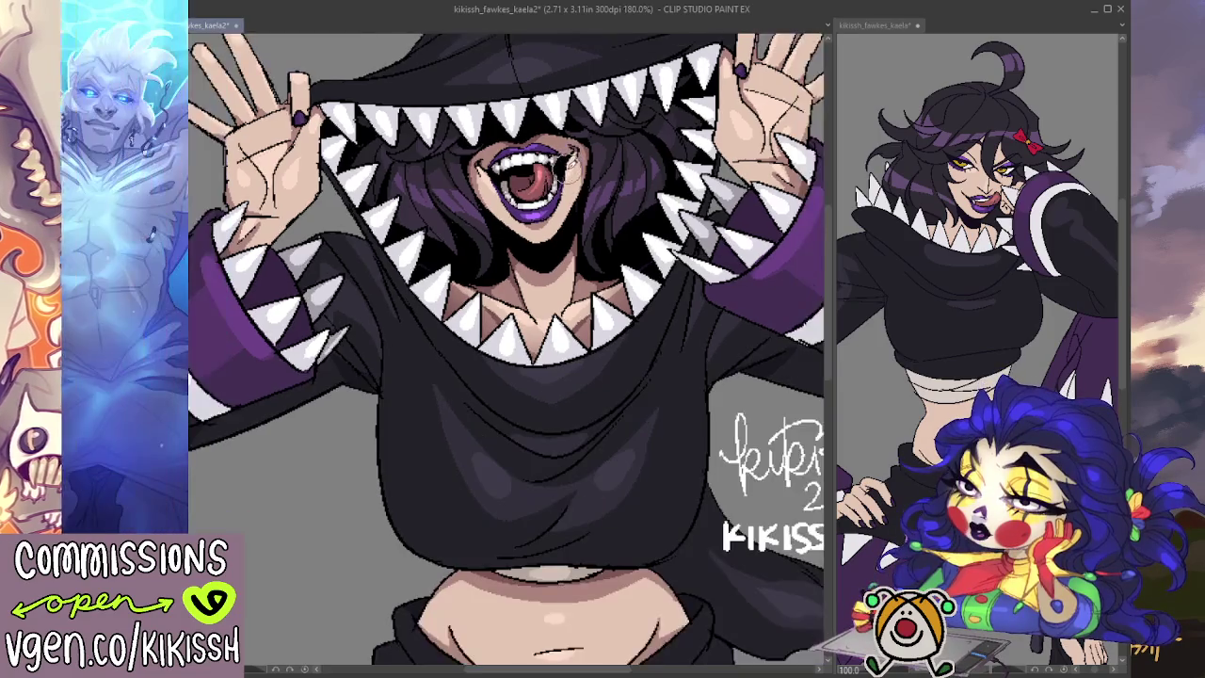
scroll(570, 167, down, 2)
scroll(612, 175, down, 1)
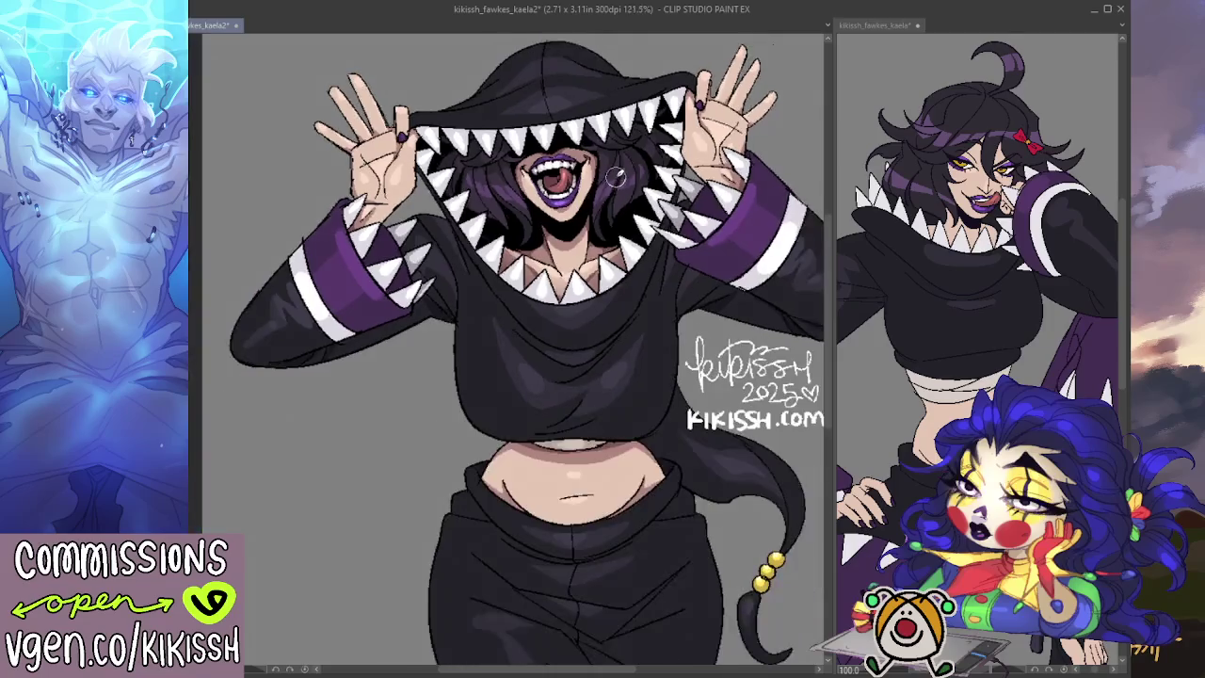
scroll(614, 176, down, 1)
scroll(611, 188, down, 1)
scroll(607, 202, down, 1)
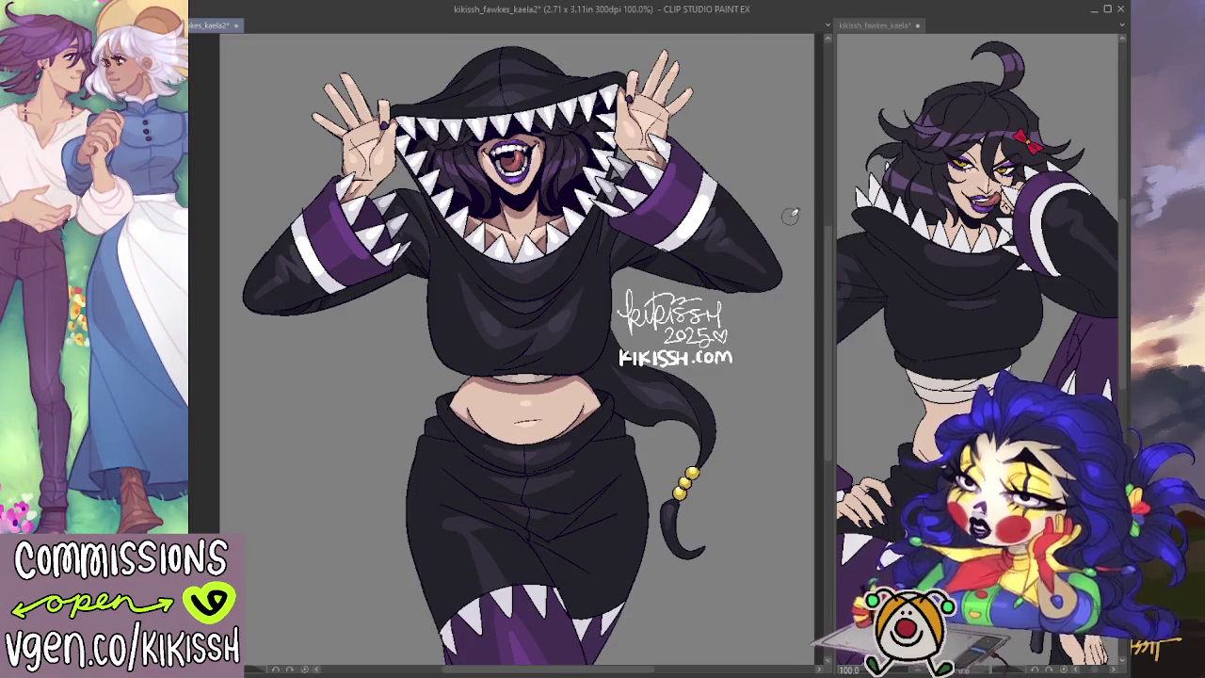
- Return to the kikissh_fawkes_kaela2 canvas, recentre the figure, and mirror the view horizontally
click(969, 220)
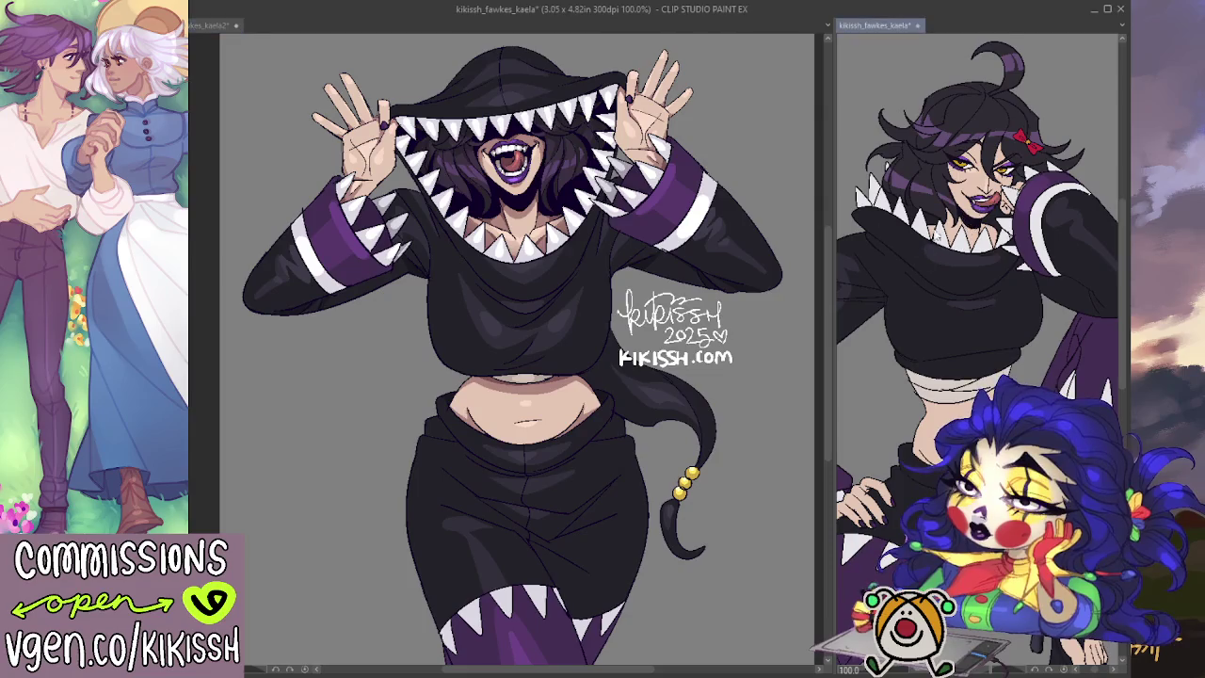
click(808, 339)
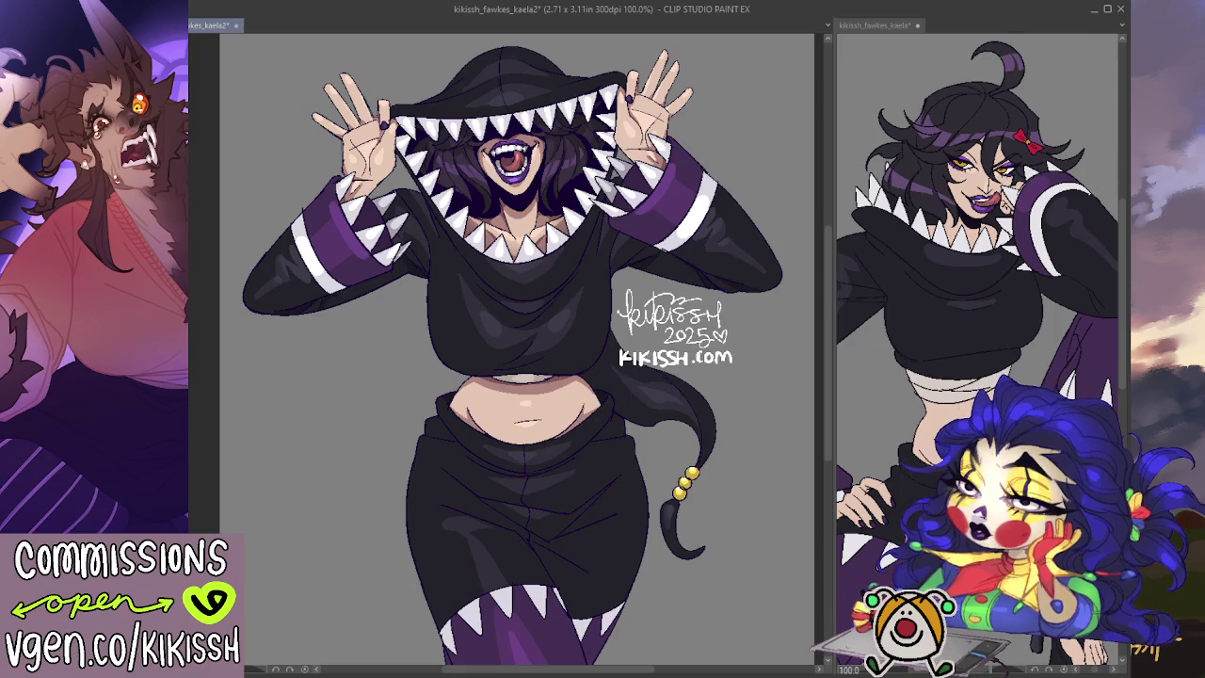
mouse_move(518, 348)
mouse_down()
mouse_move(507, 321)
mouse_move(497, 327)
mouse_up()
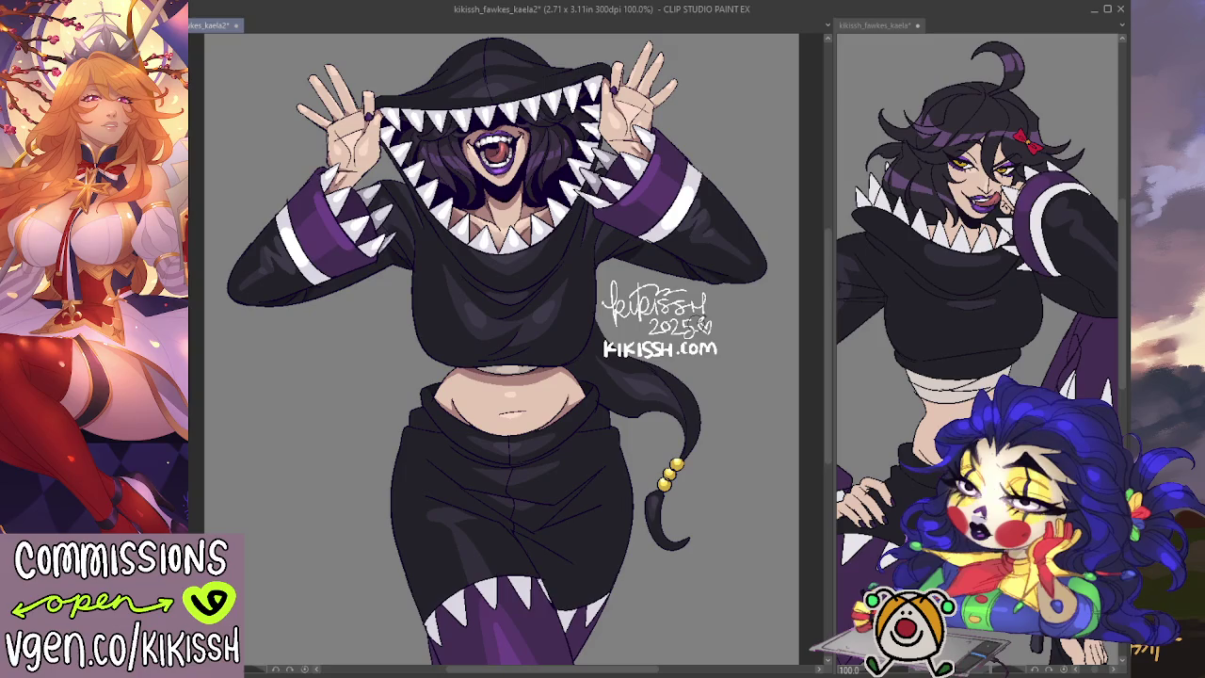
drag(508, 339, 505, 348)
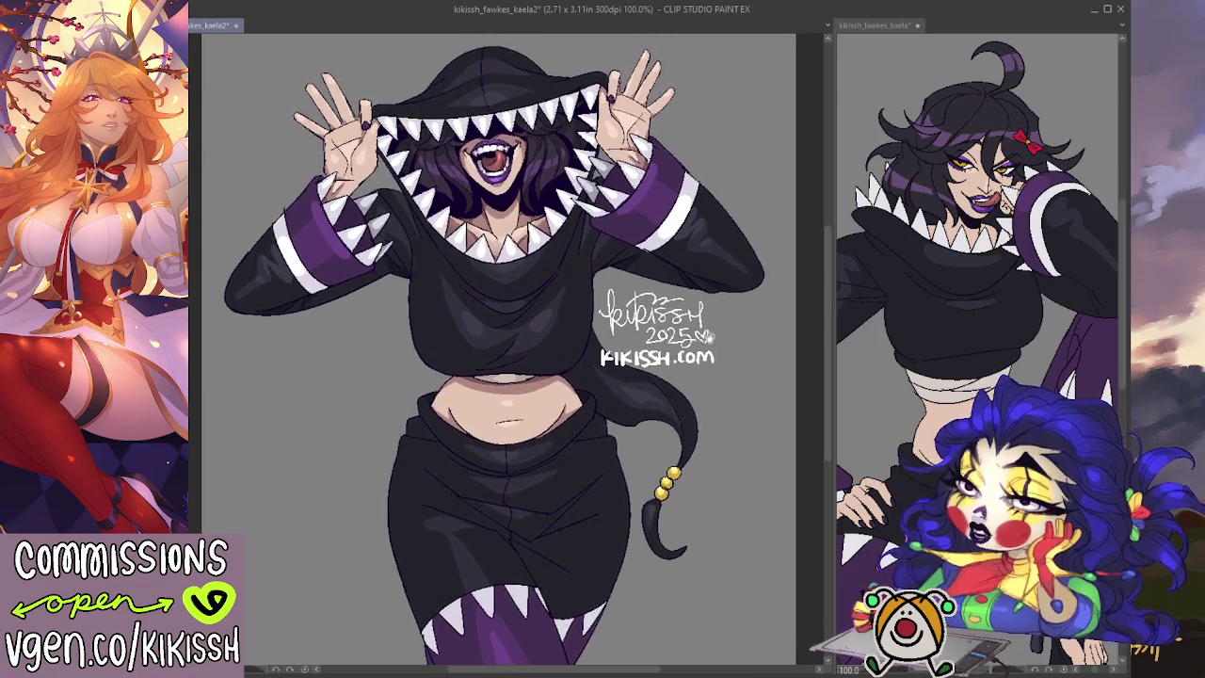
key(h)
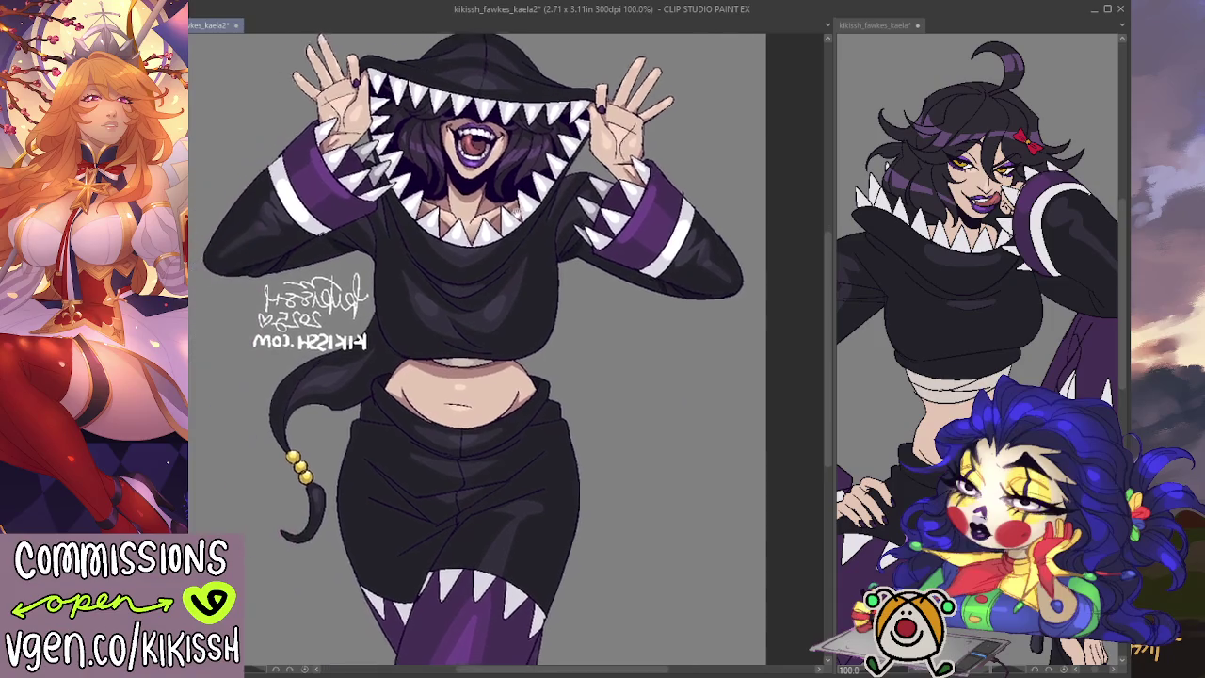
drag(489, 376, 495, 338)
scroll(498, 338, down, 1)
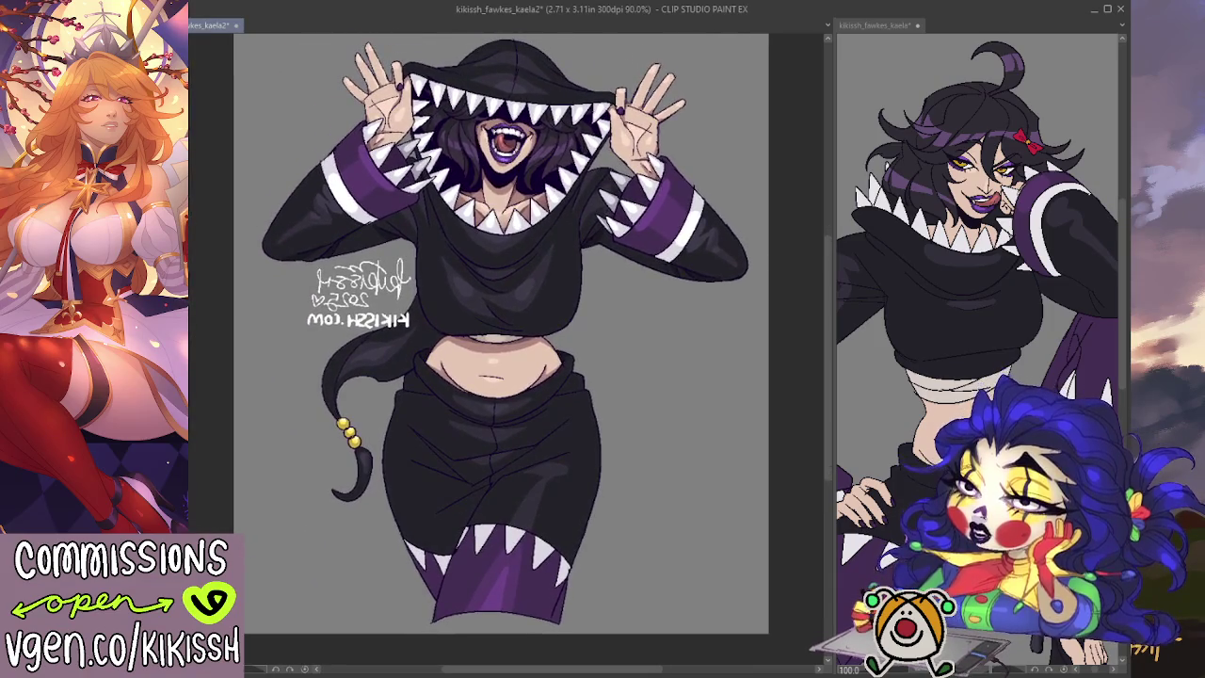
- Flip the view upside down, undo the mirror, then flip it back upright
key(v)
mouse_move(563, 245)
mouse_down()
mouse_move(558, 190)
mouse_move(568, 223)
mouse_up()
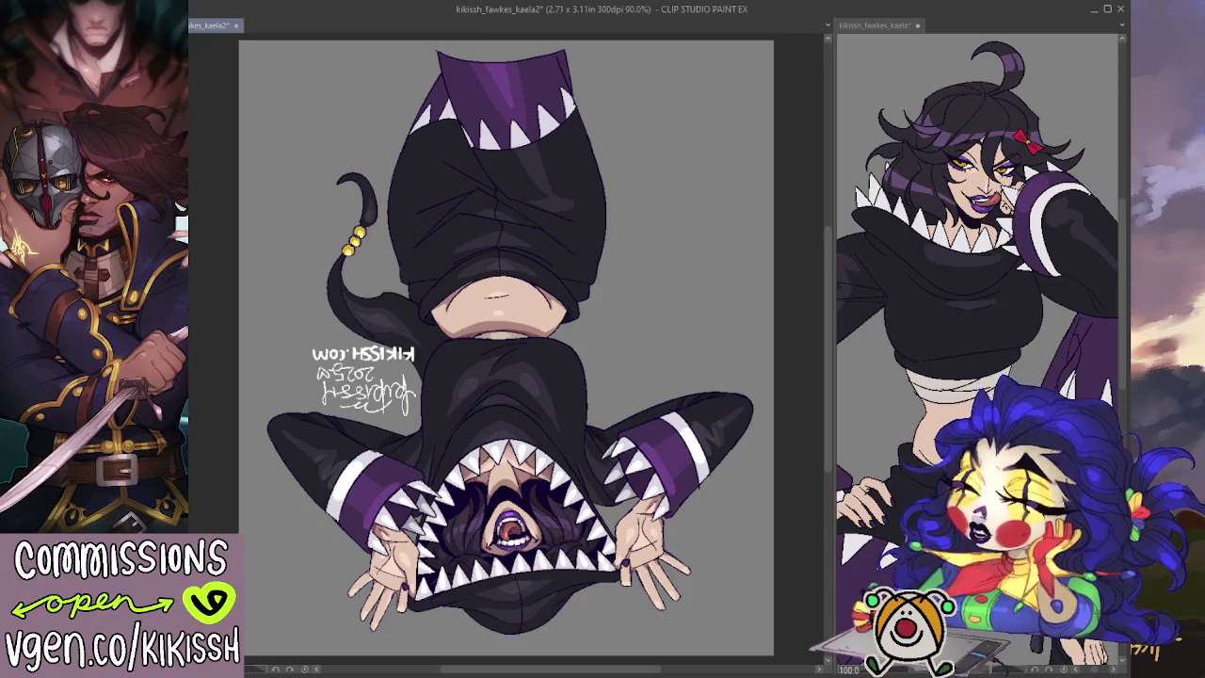
key(h)
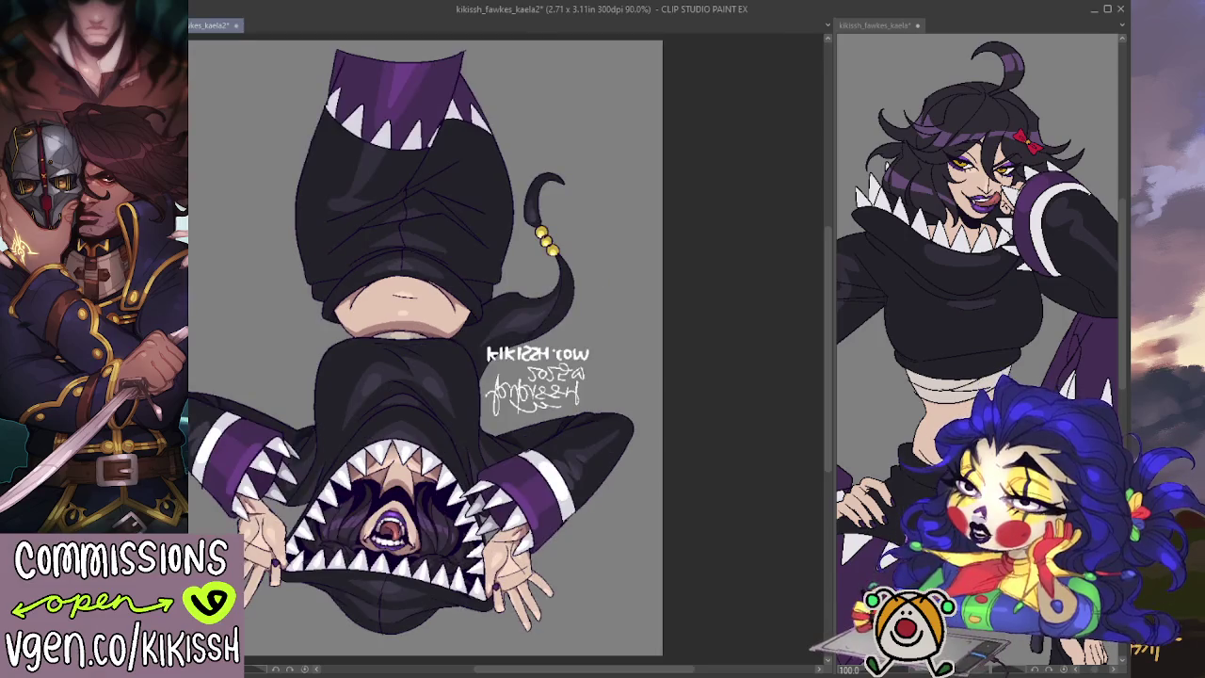
mouse_move(441, 419)
mouse_down()
mouse_move(504, 254)
mouse_move(507, 316)
mouse_up()
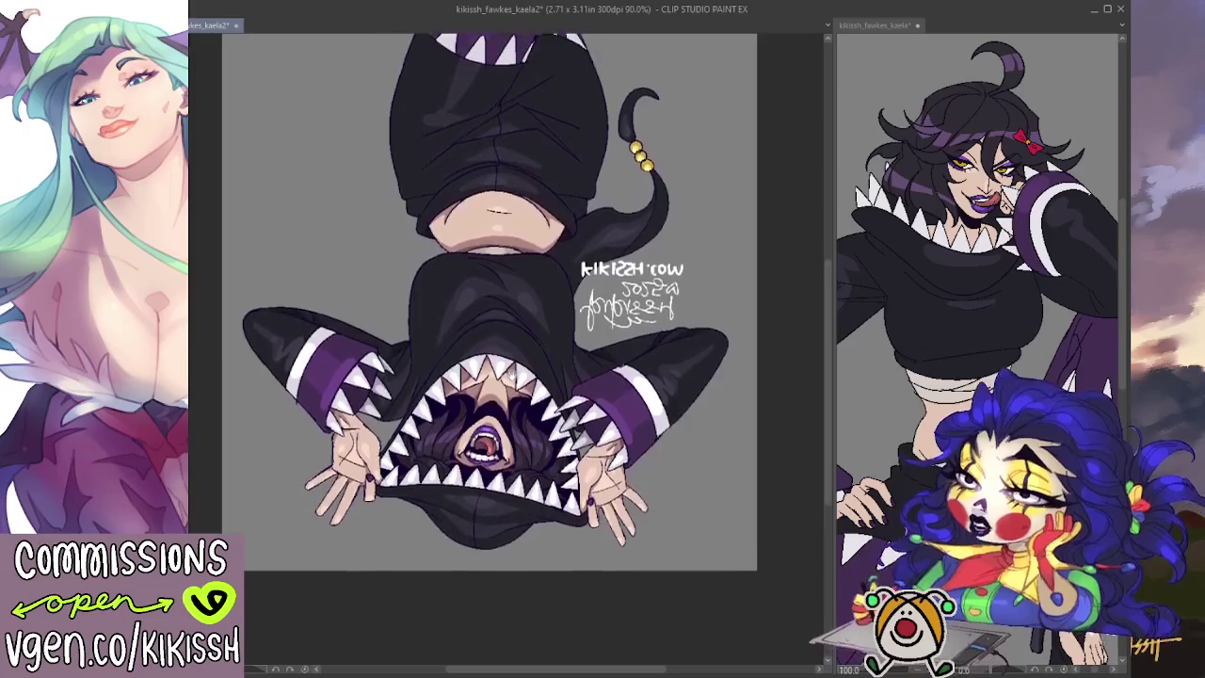
scroll(509, 354, up, 3)
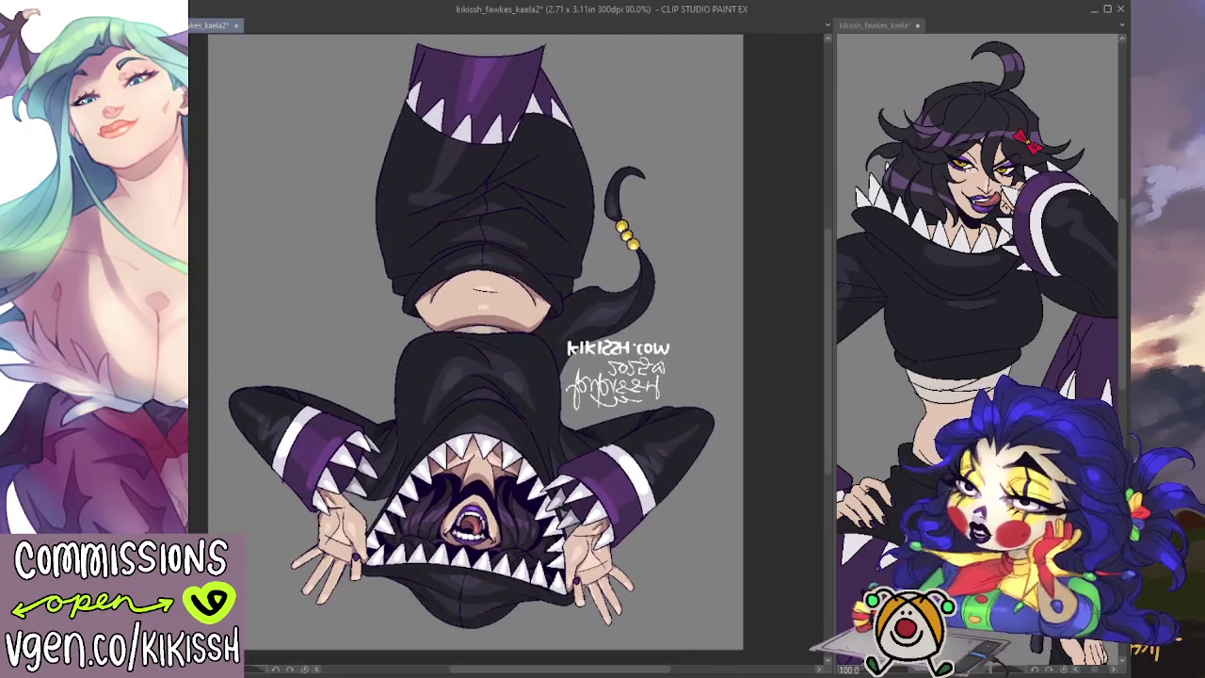
key(v)
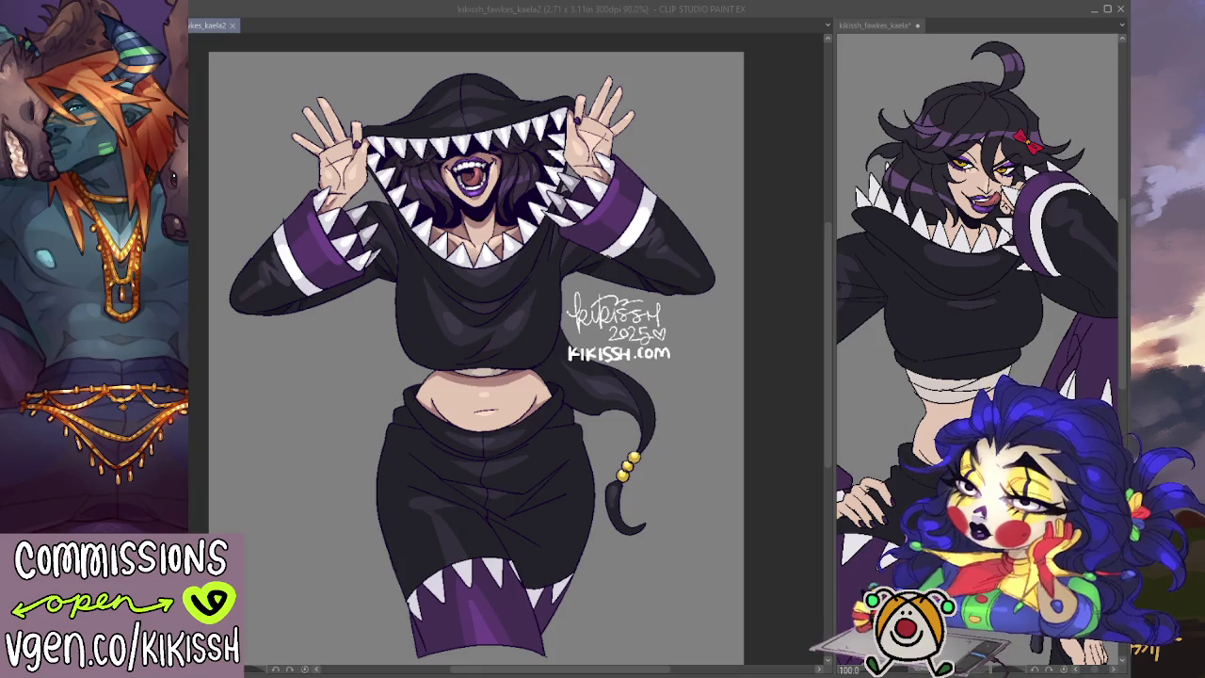
- Save WEB_…png, hide Paper for WEB_transp_…png, then hide the website text for HR_transp_…png
key(Return)
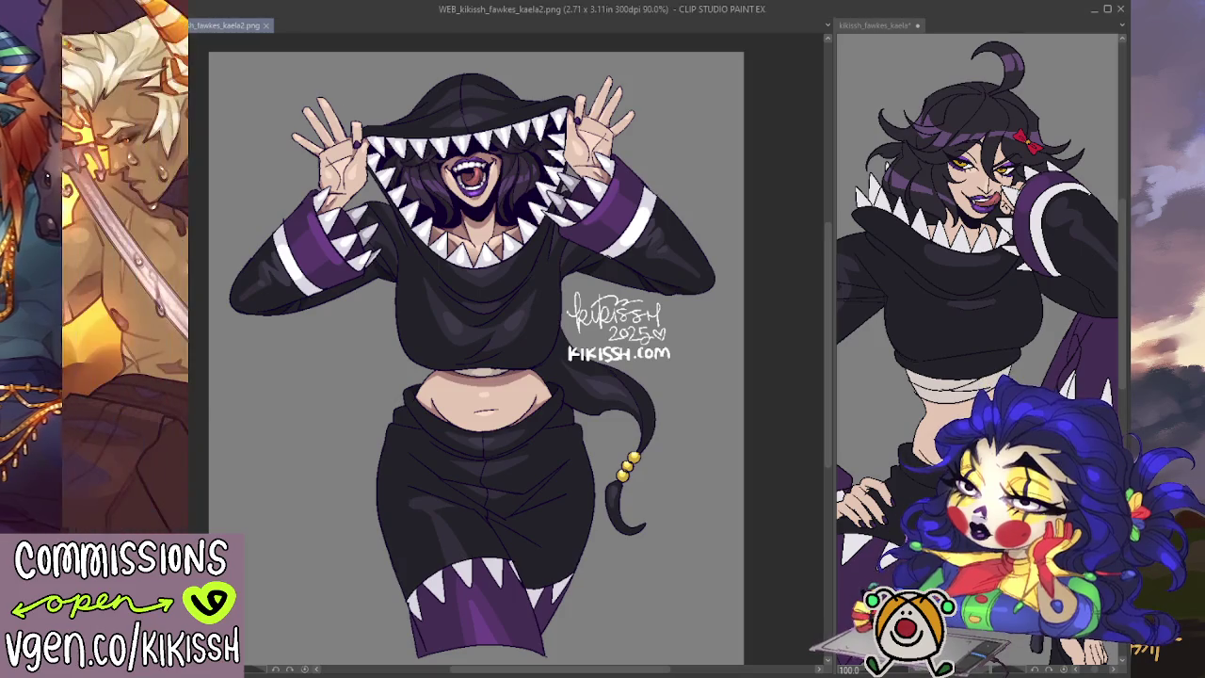
key(Delete)
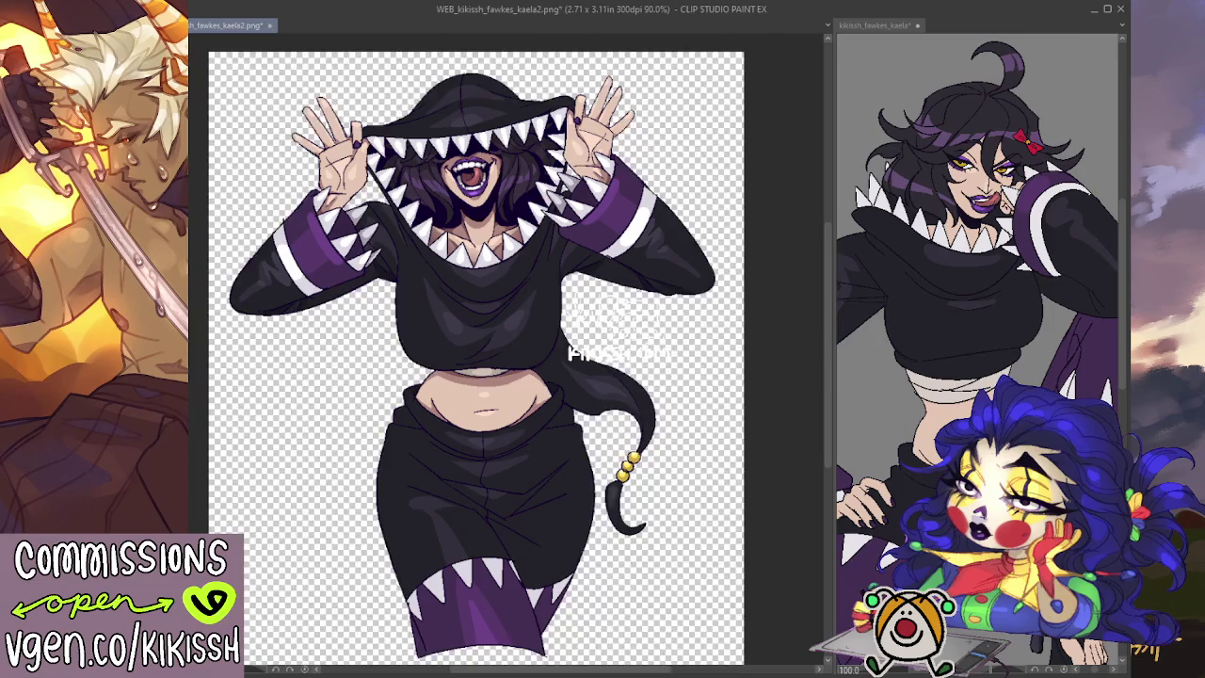
key(ctrl+s)
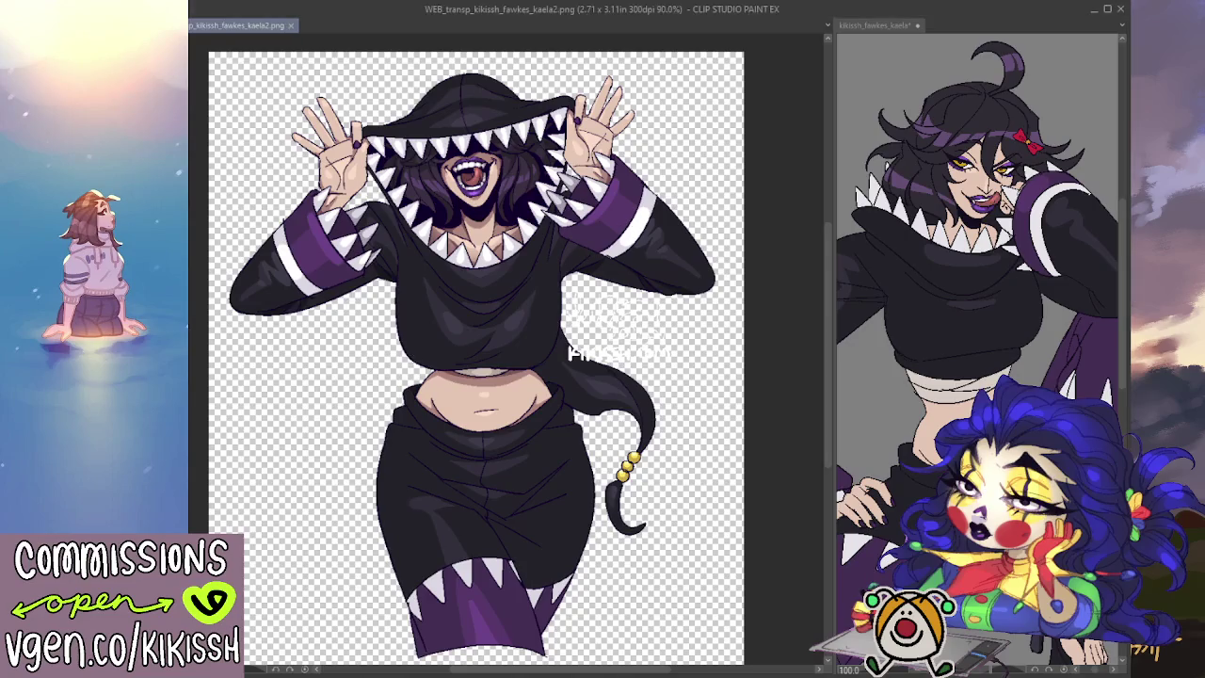
key(ctrl+z)
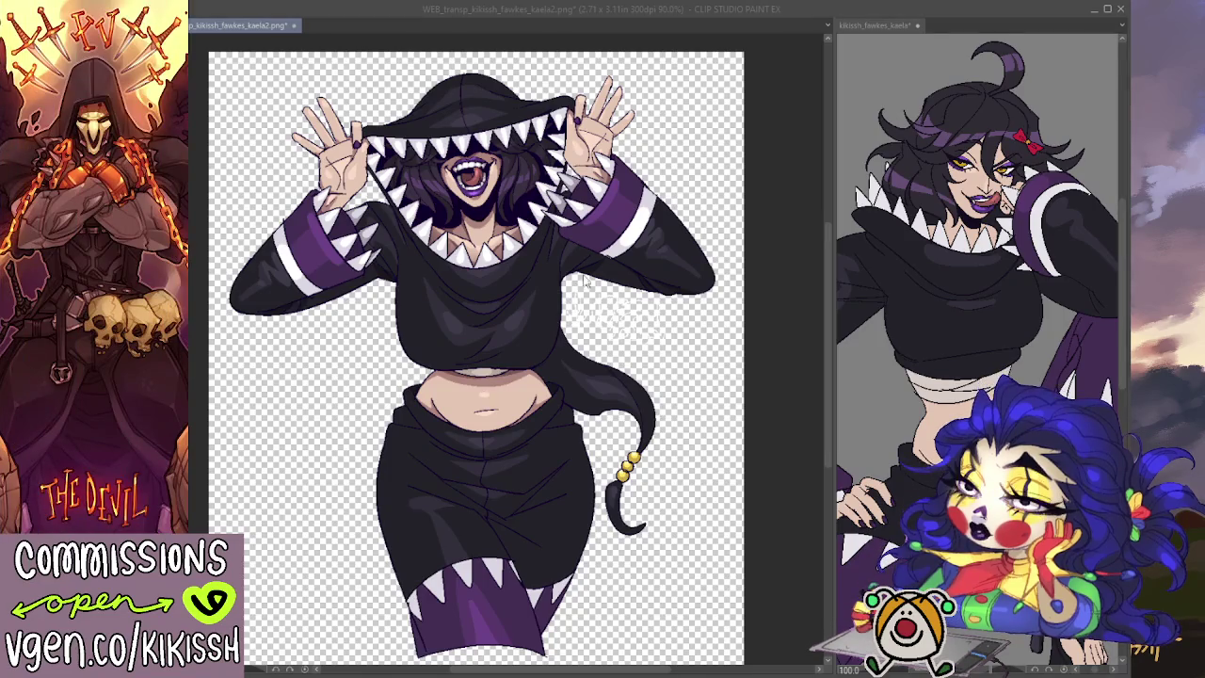
key(ctrl+Tab)
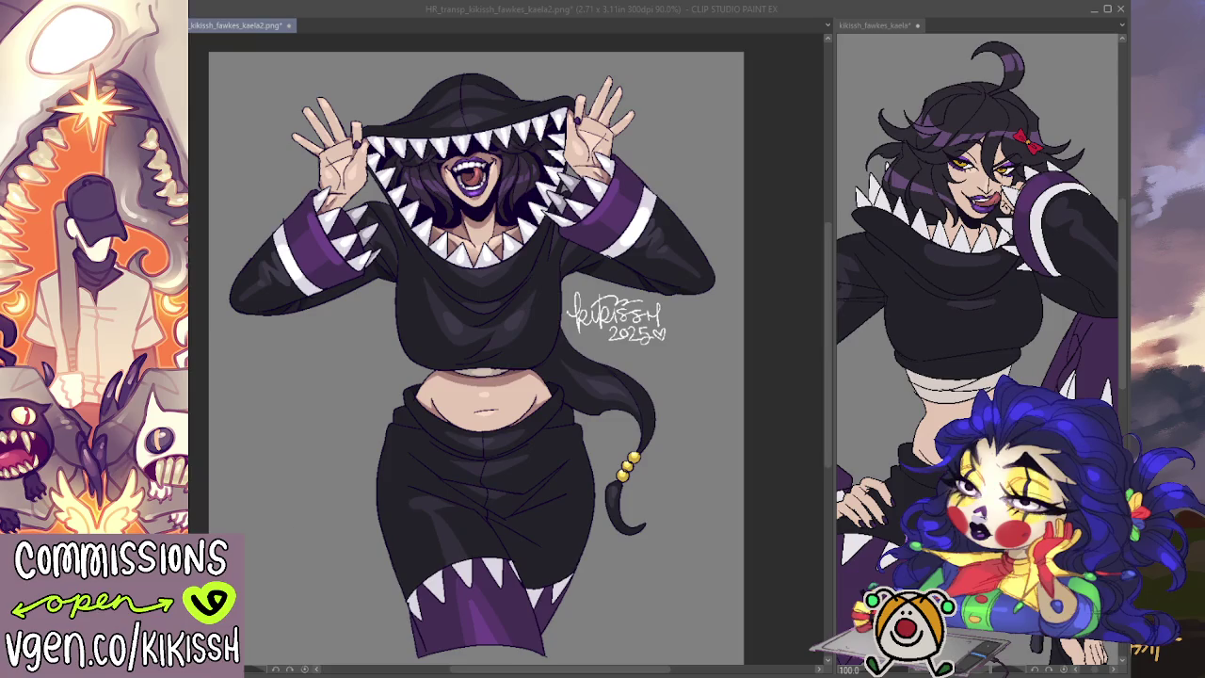
- Save the grey HR_…png copy, preview a black background, revert to grey, and re-show KIKISSH.com
key(ctrl+Tab)
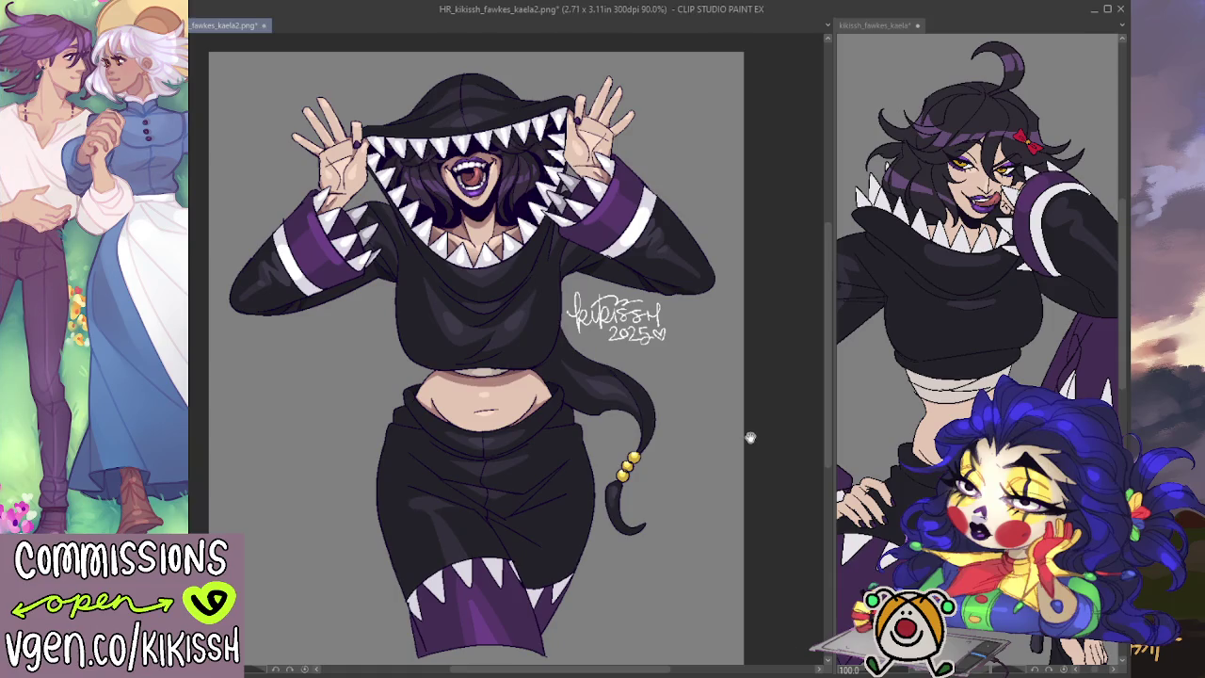
mouse_move(744, 436)
mouse_down()
mouse_move(749, 405)
mouse_move(749, 431)
mouse_up()
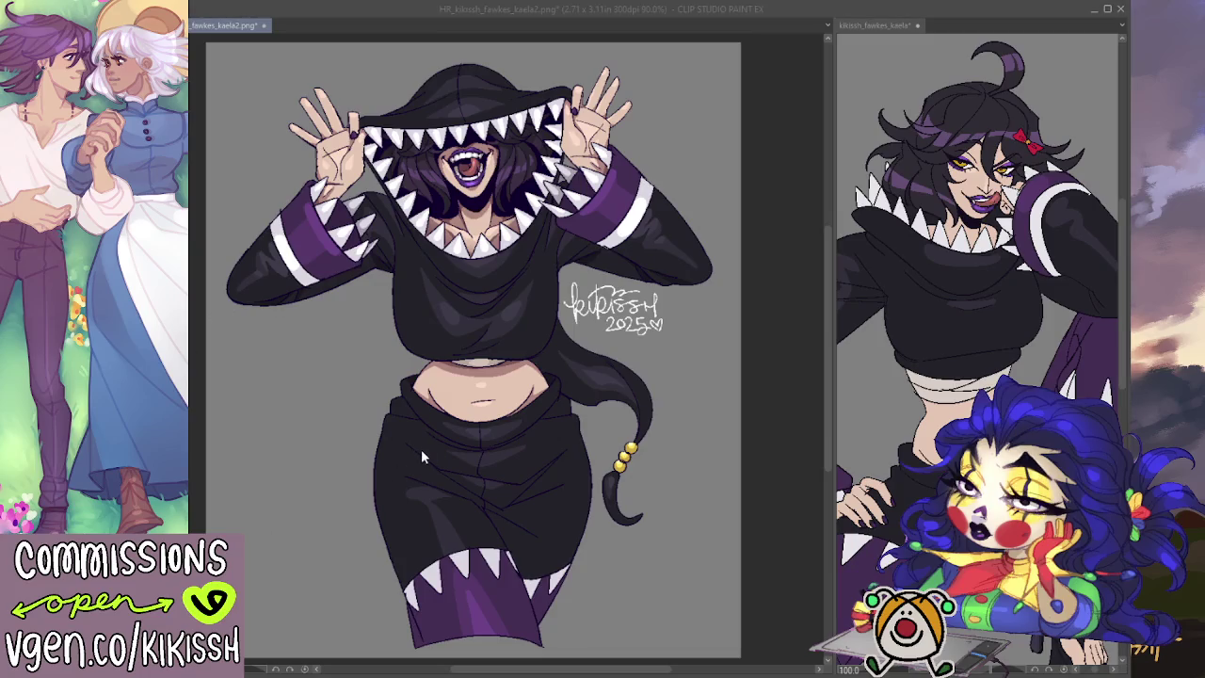
click(380, 425)
drag(490, 458, 490, 487)
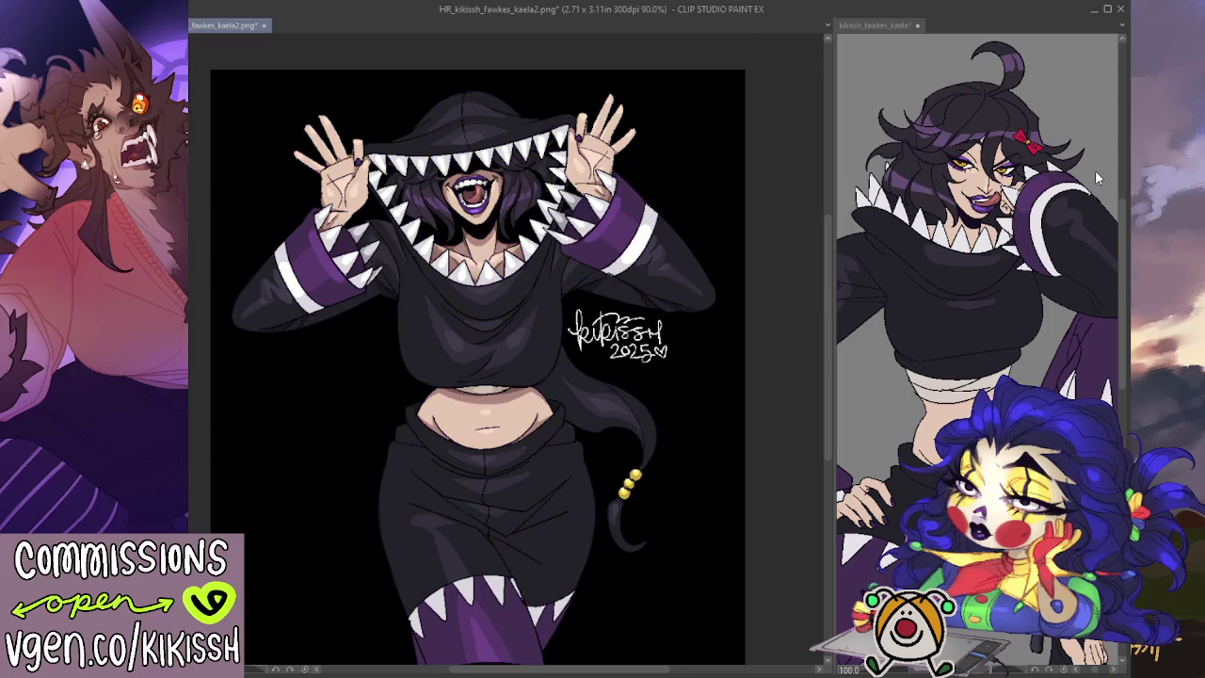
key(ctrl+z)
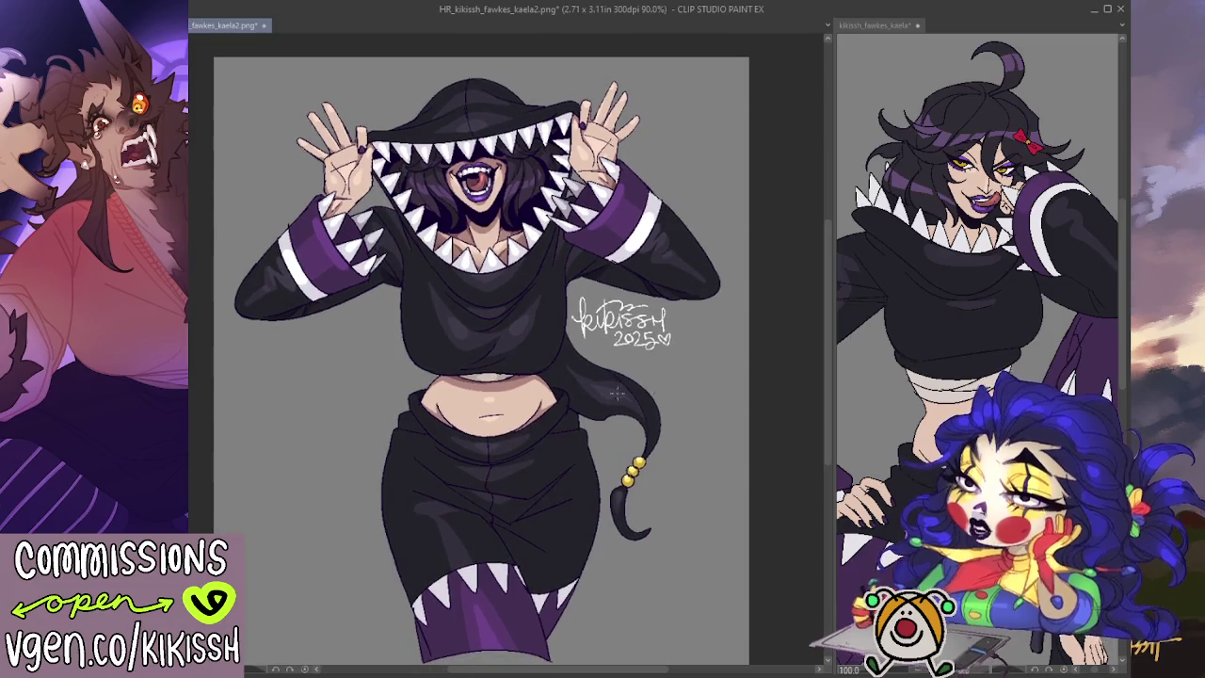
key(ctrl+z)
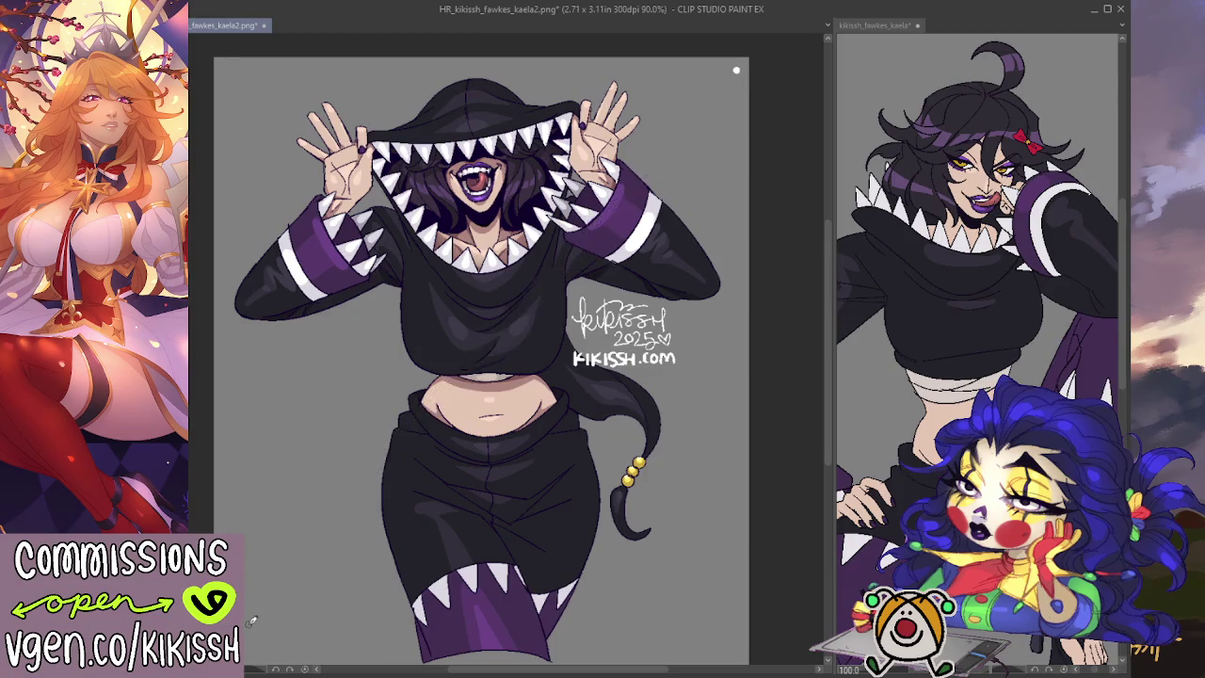
- Draw two corner-to-corner diagonals as an X and save as 'fawkes kaela verified thingy 2.png'
scroll(739, 68, down, 2)
drag(701, 71, 247, 600)
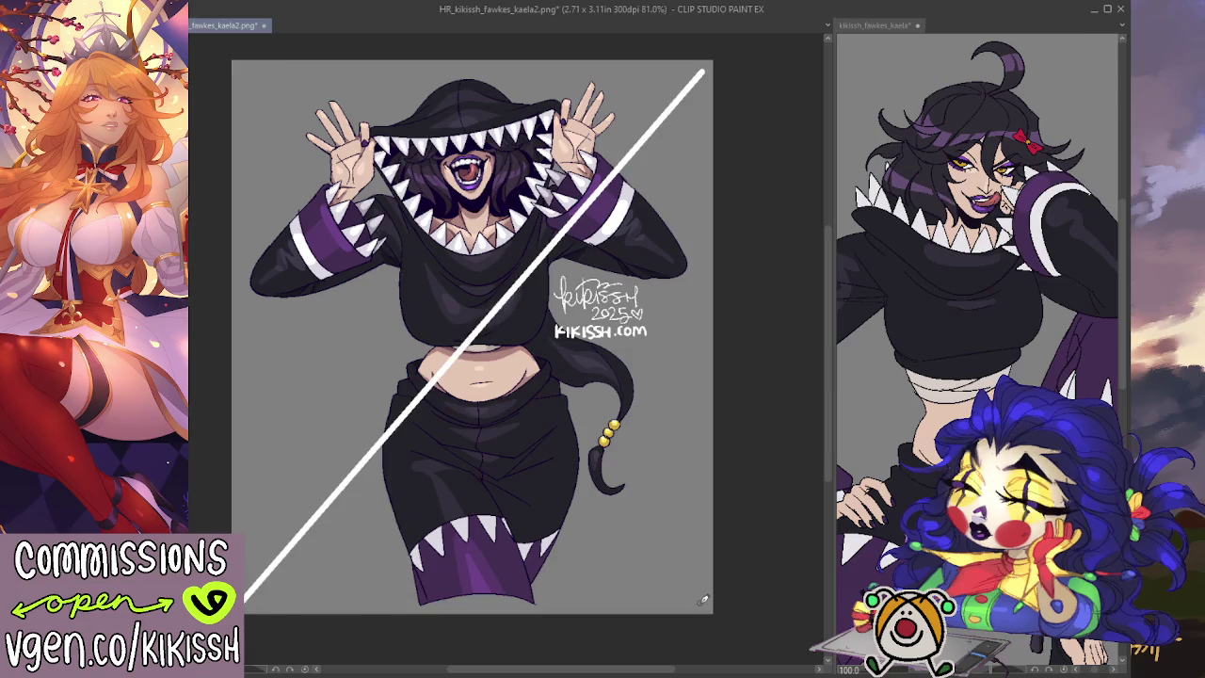
drag(704, 599, 242, 64)
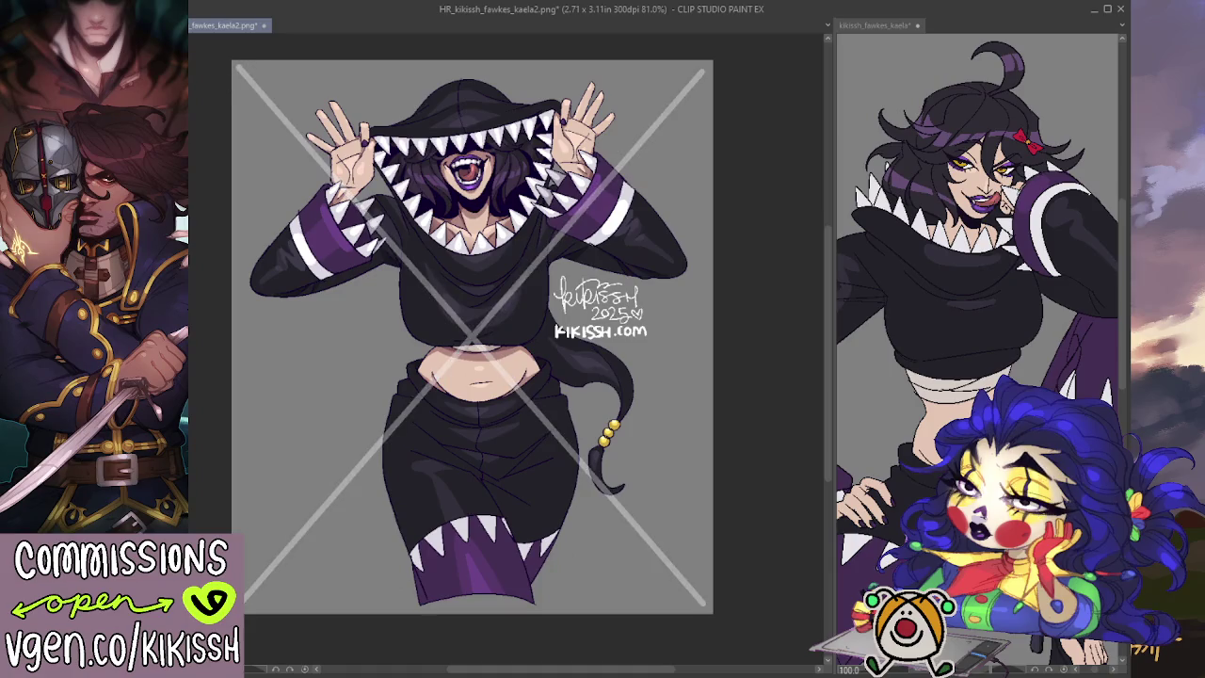
scroll(290, 317, up, 1)
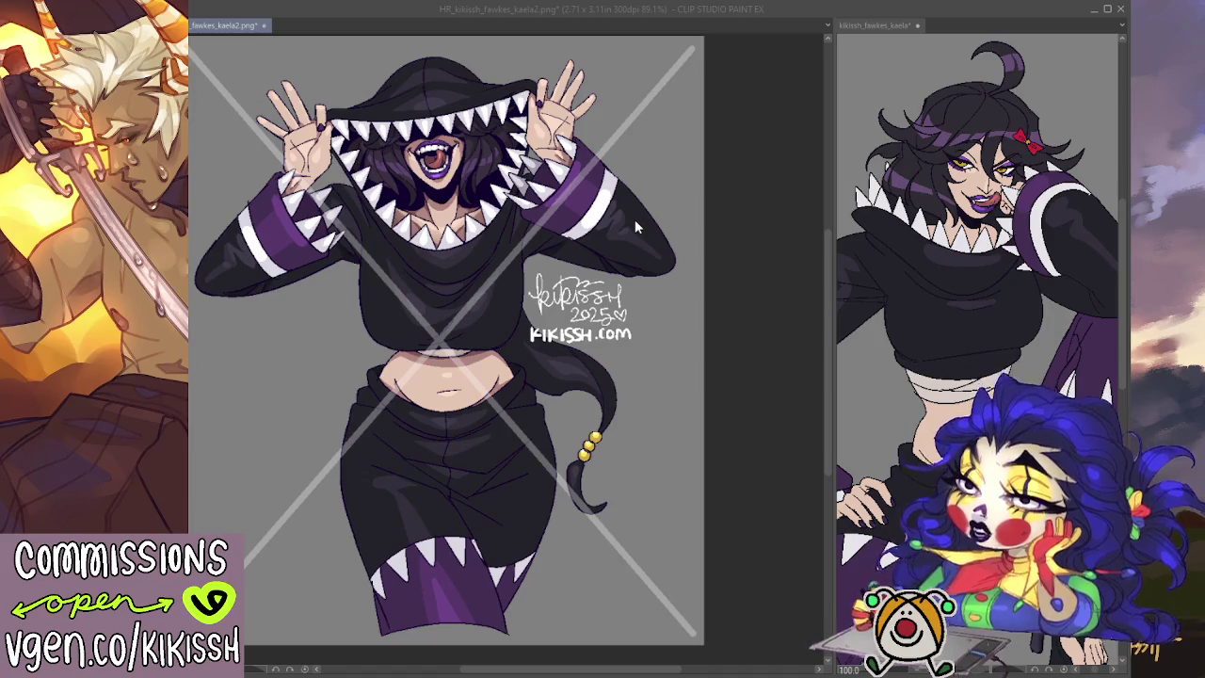
key(Return)
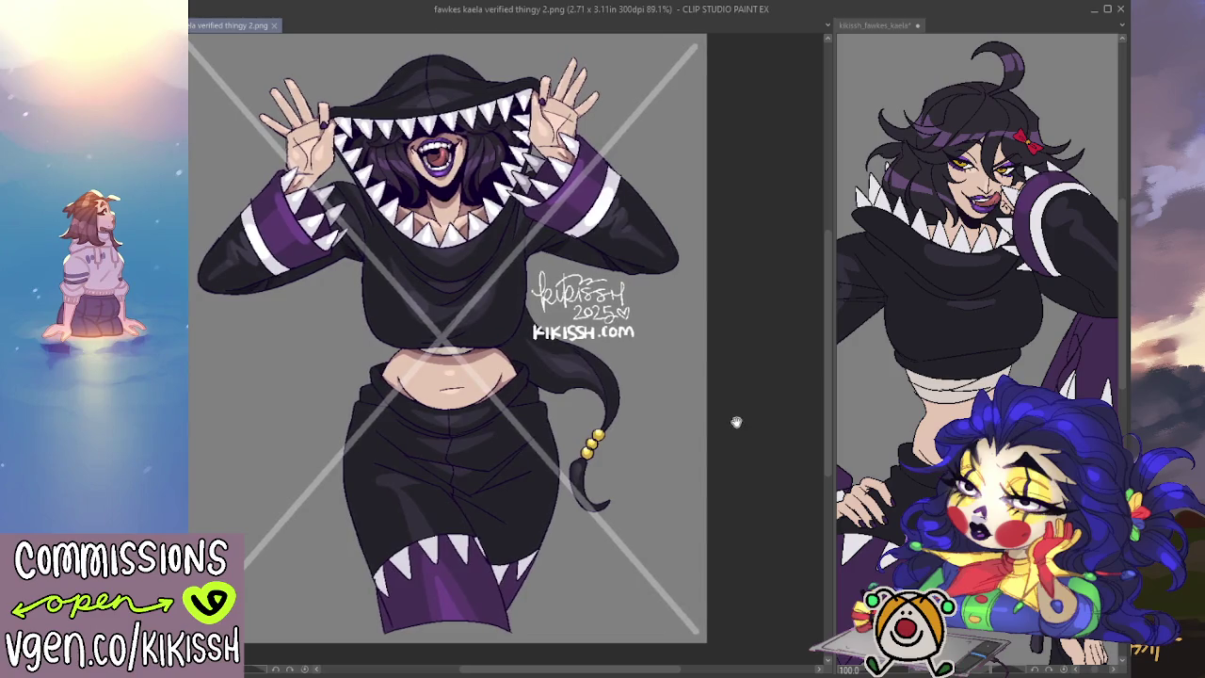
drag(736, 421, 739, 441)
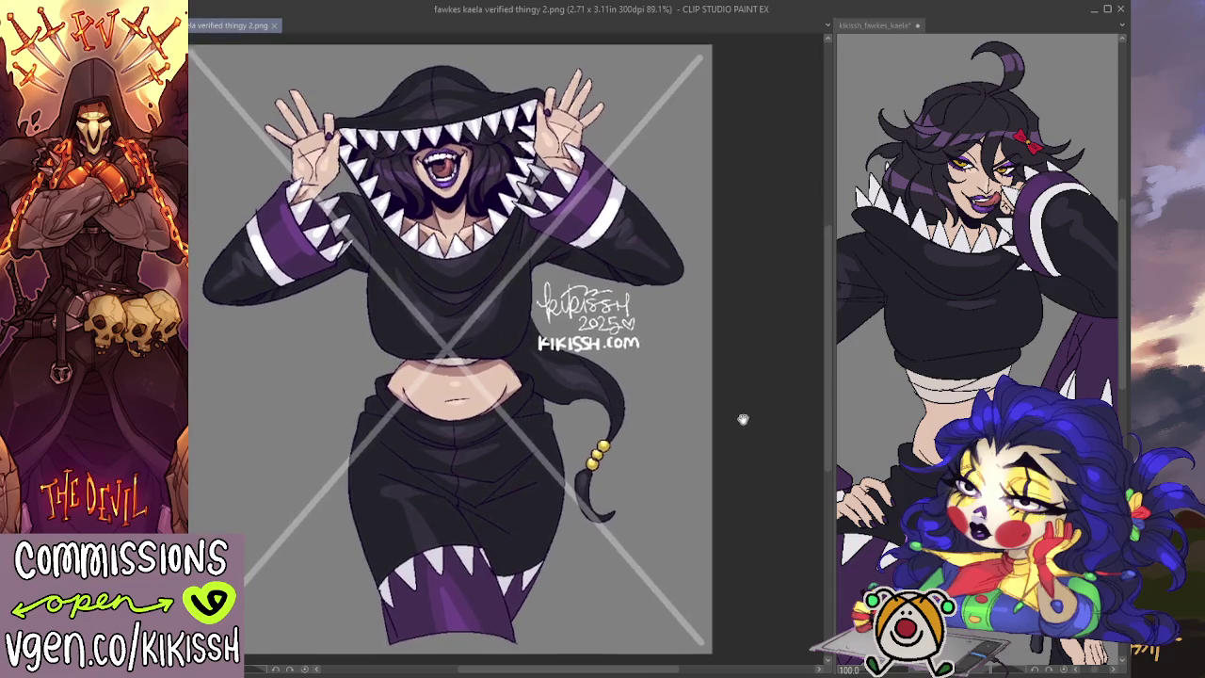
drag(741, 416, 746, 422)
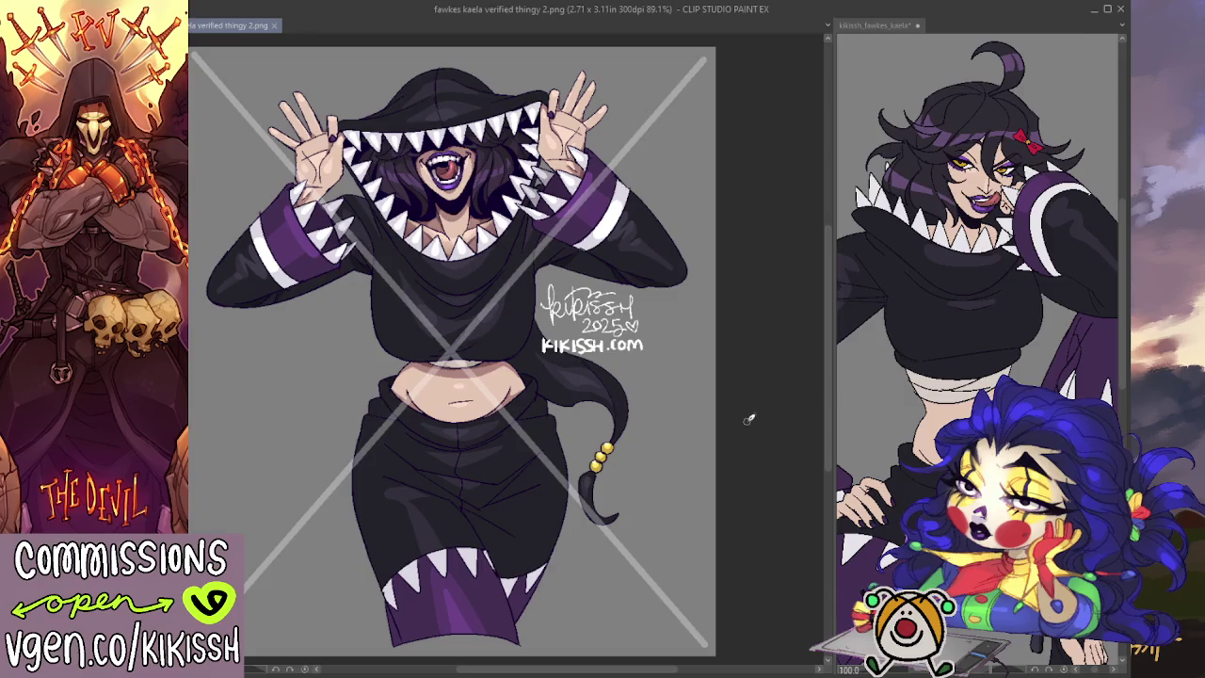
drag(748, 419, 743, 414)
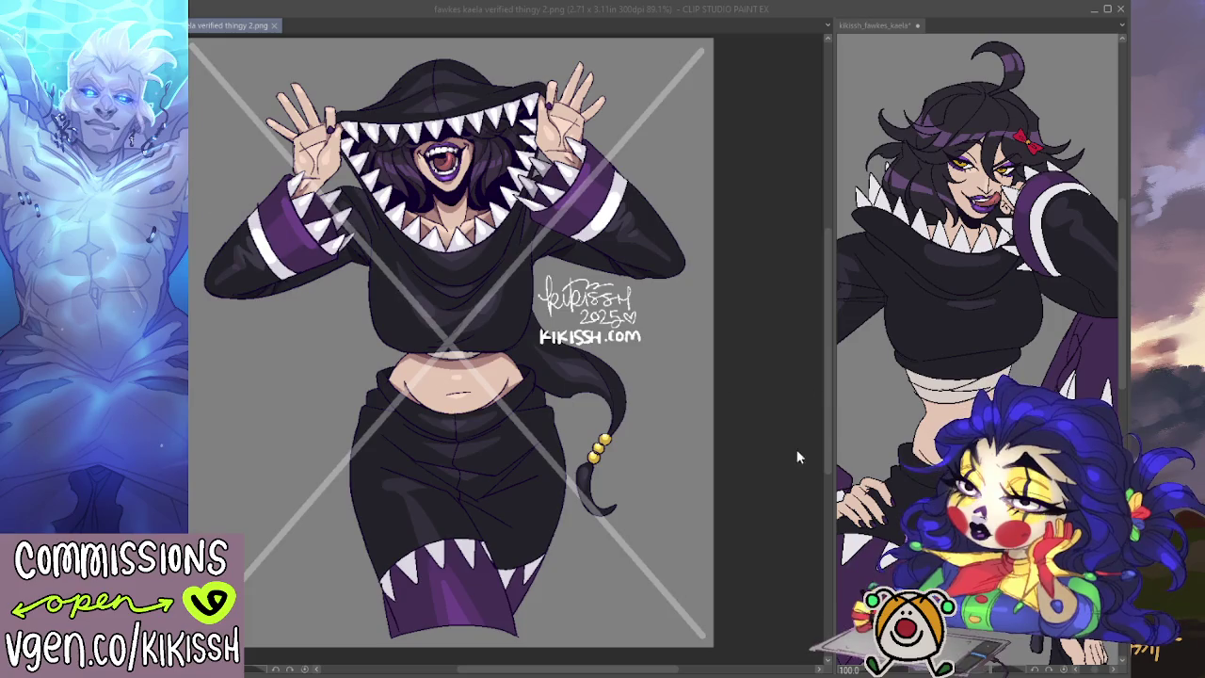
- Hide the grey X watermark layer and save the illustration with Ctrl+S
click(361, 332)
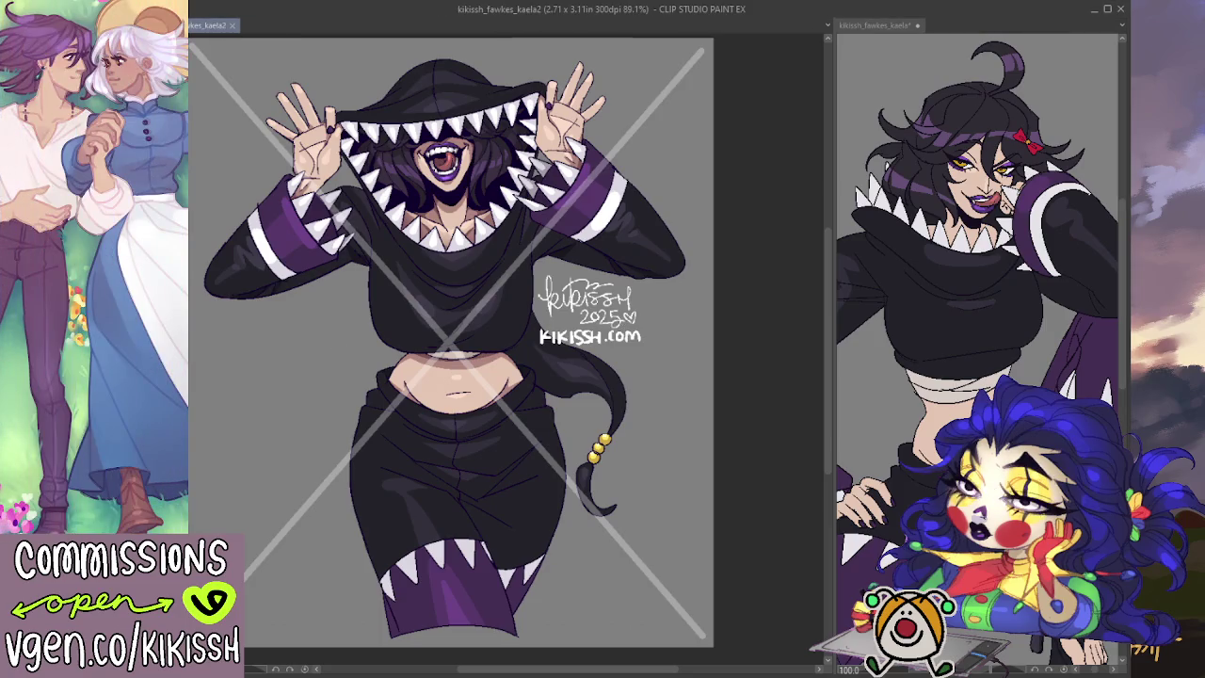
key(Delete)
key(alt+Tab)
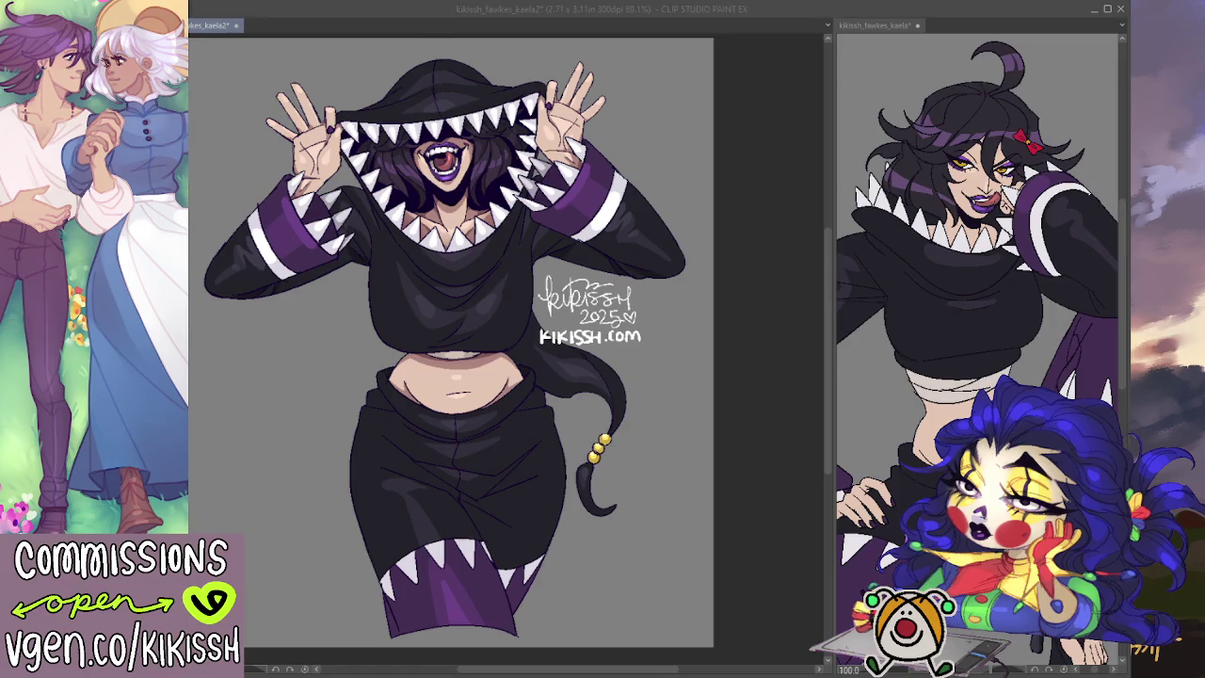
key(alt+Tab)
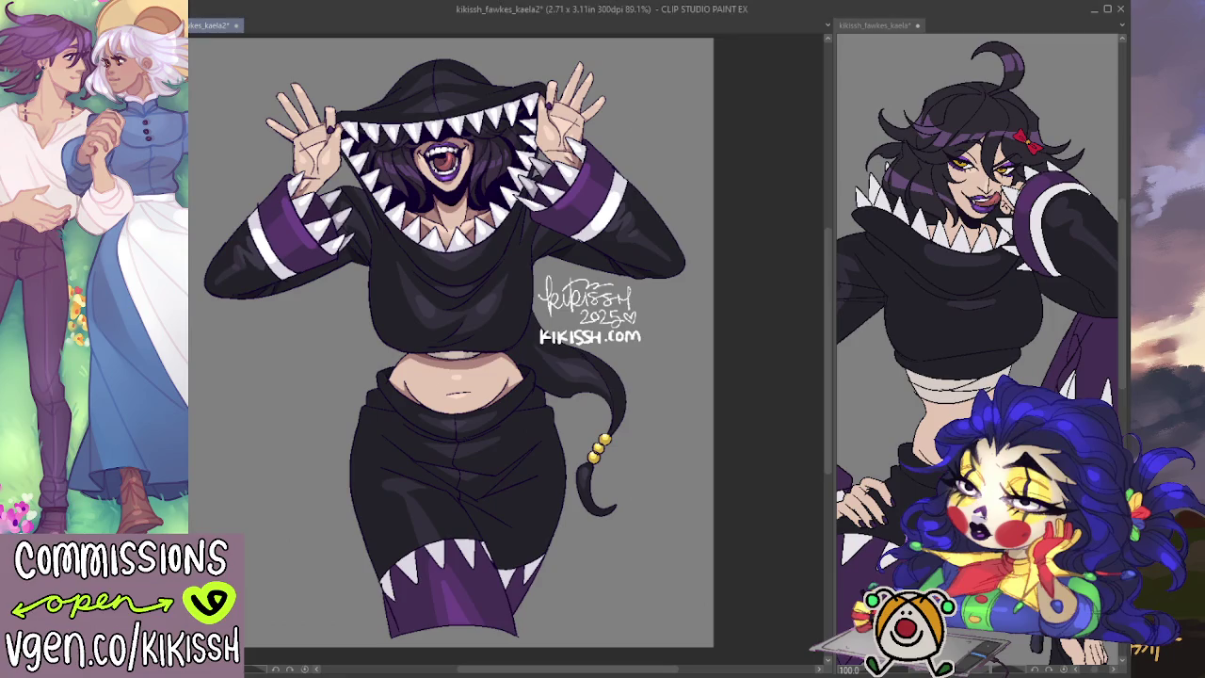
key(ctrl+s)
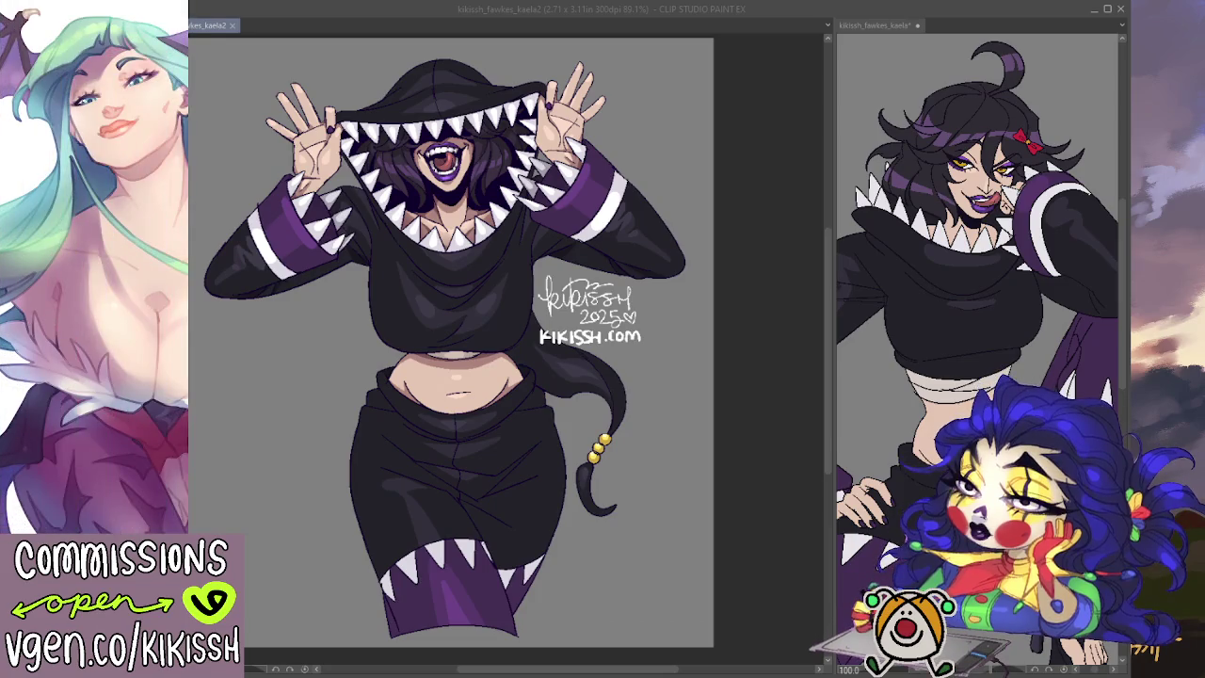
click(657, 525)
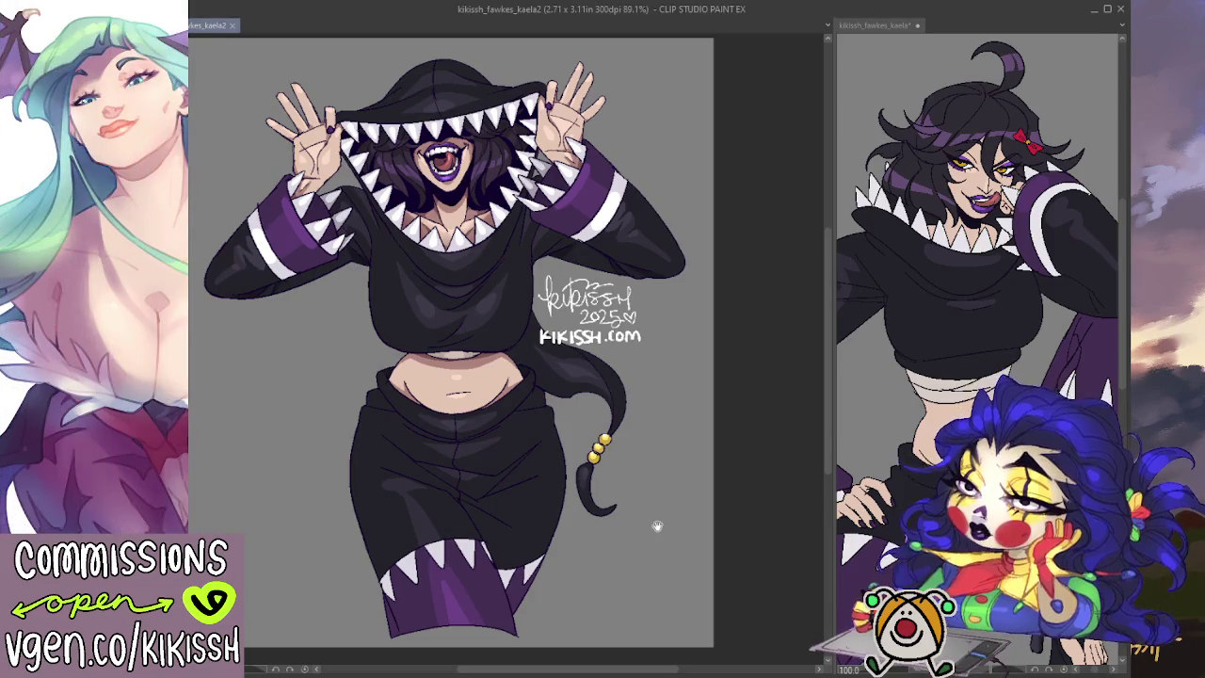
scroll(672, 537, up, 2)
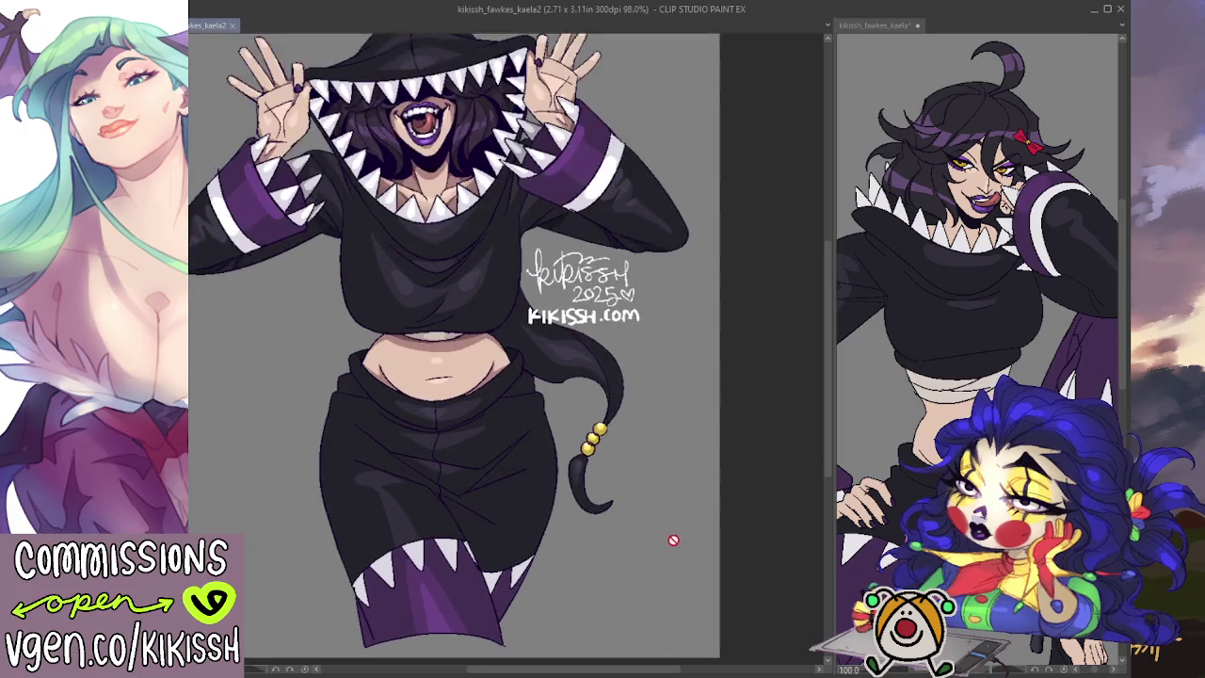
drag(687, 554, 691, 574)
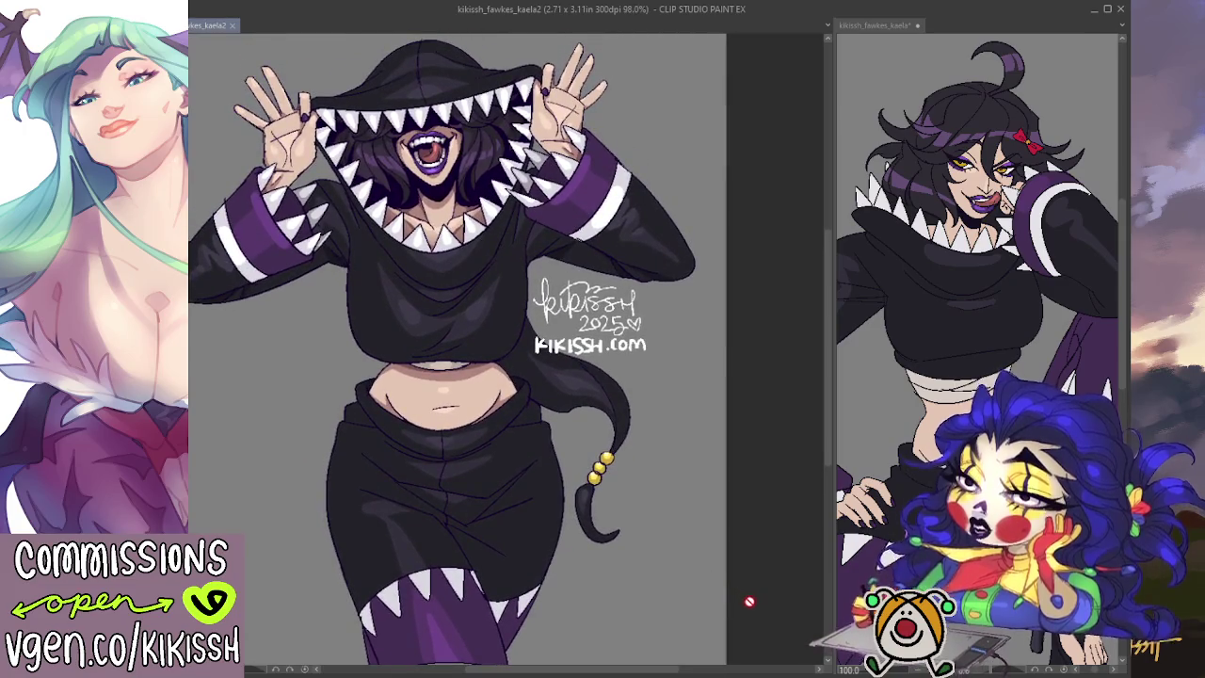
drag(699, 344, 704, 349)
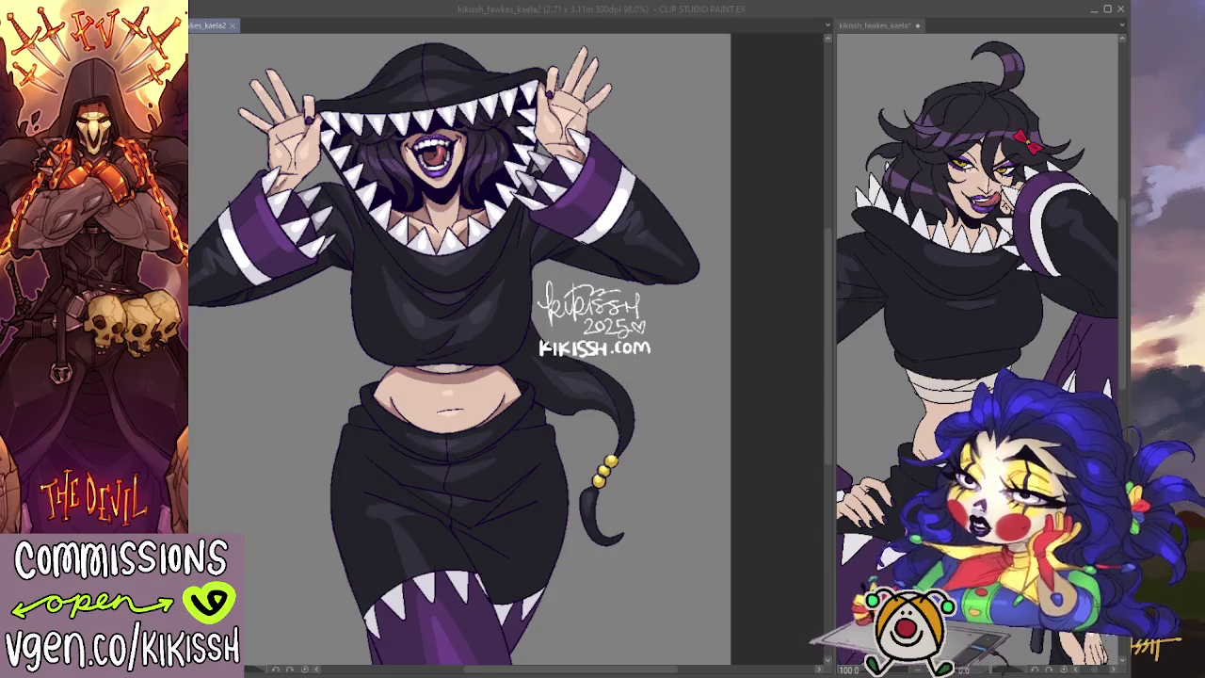
drag(756, 401, 766, 417)
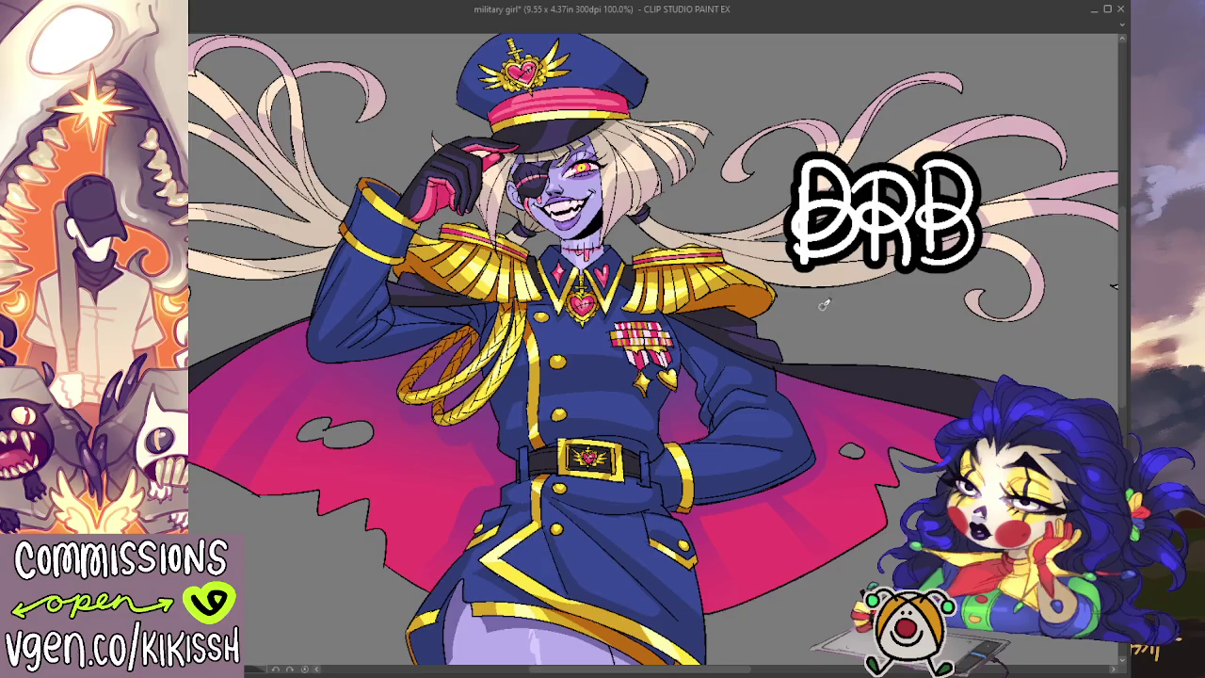
- Handwrite '15 MIN)' after '(10-' under BRB, undoing stray strokes
mouse_move(812, 343)
mouse_down()
mouse_move(834, 292)
mouse_move(828, 338)
mouse_move(844, 315)
mouse_move(808, 315)
mouse_move(836, 341)
mouse_move(860, 295)
mouse_move(901, 305)
mouse_move(907, 329)
mouse_up()
key(Delete)
drag(941, 285, 911, 330)
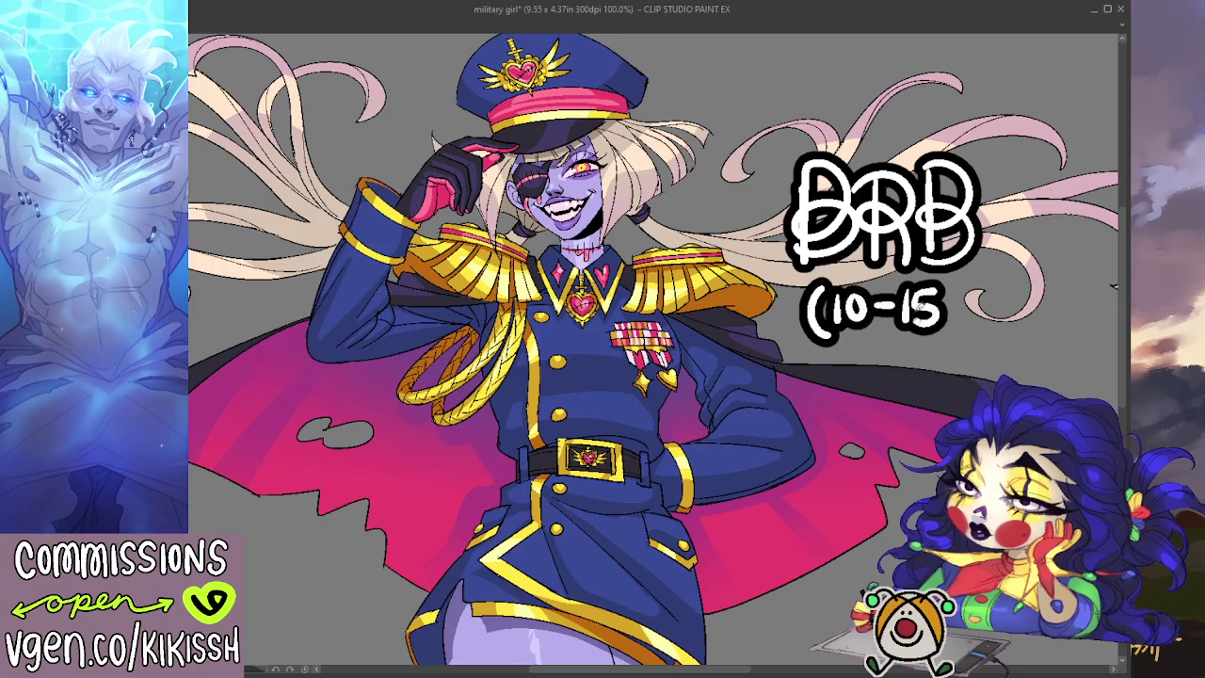
mouse_move(949, 286)
mouse_down()
mouse_move(951, 331)
mouse_move(1017, 324)
mouse_up()
key(ctrl+z)
drag(1030, 282, 1033, 335)
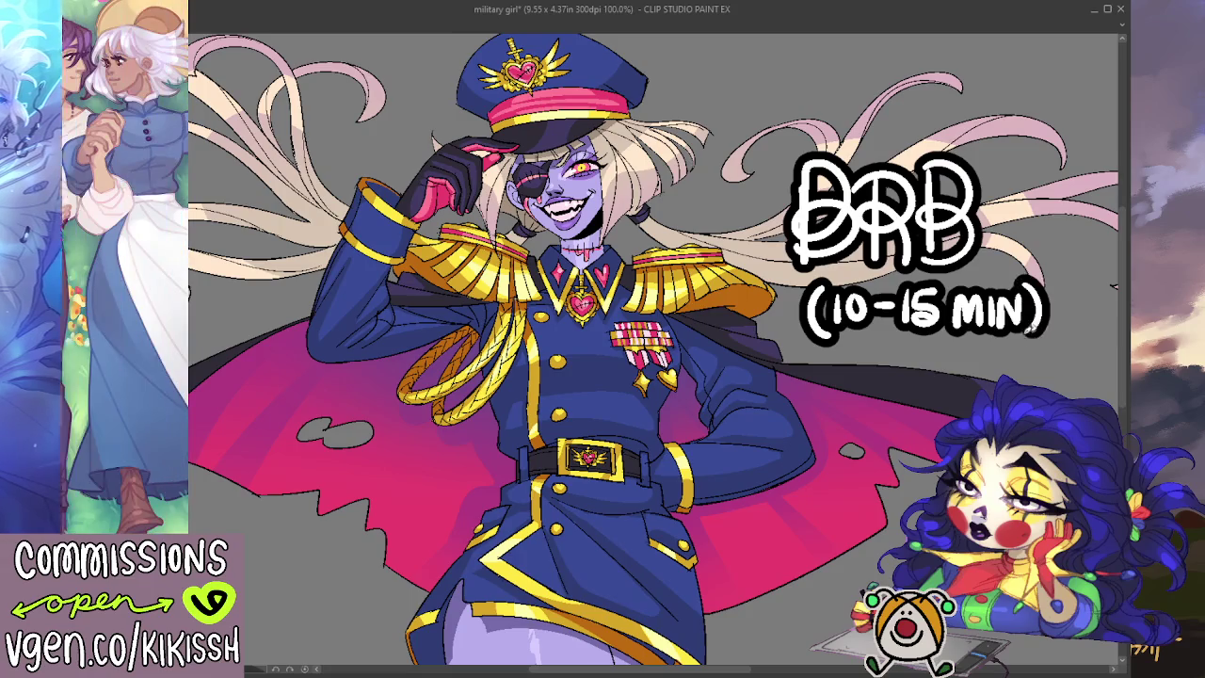
- Handwrite the time '6:46 PM' on the line below
click(867, 353)
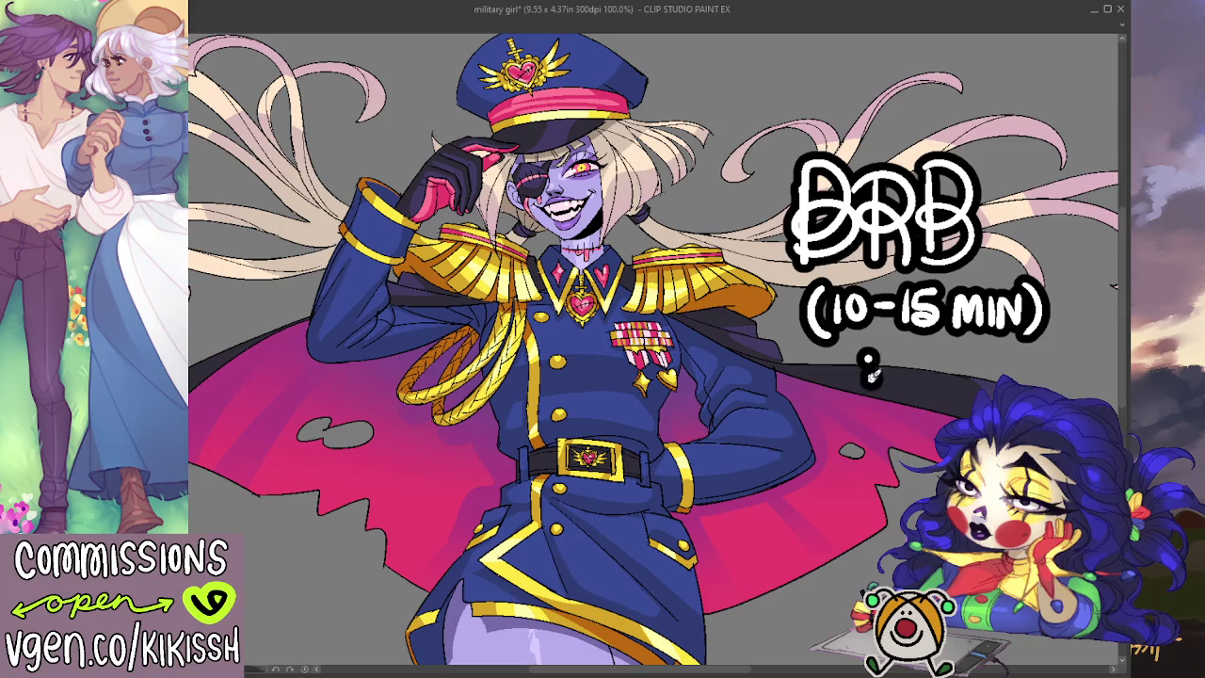
mouse_move(886, 344)
mouse_down()
mouse_move(889, 371)
mouse_move(909, 350)
mouse_move(905, 384)
mouse_move(960, 388)
mouse_move(963, 369)
mouse_move(1003, 350)
mouse_move(1020, 384)
mouse_up()
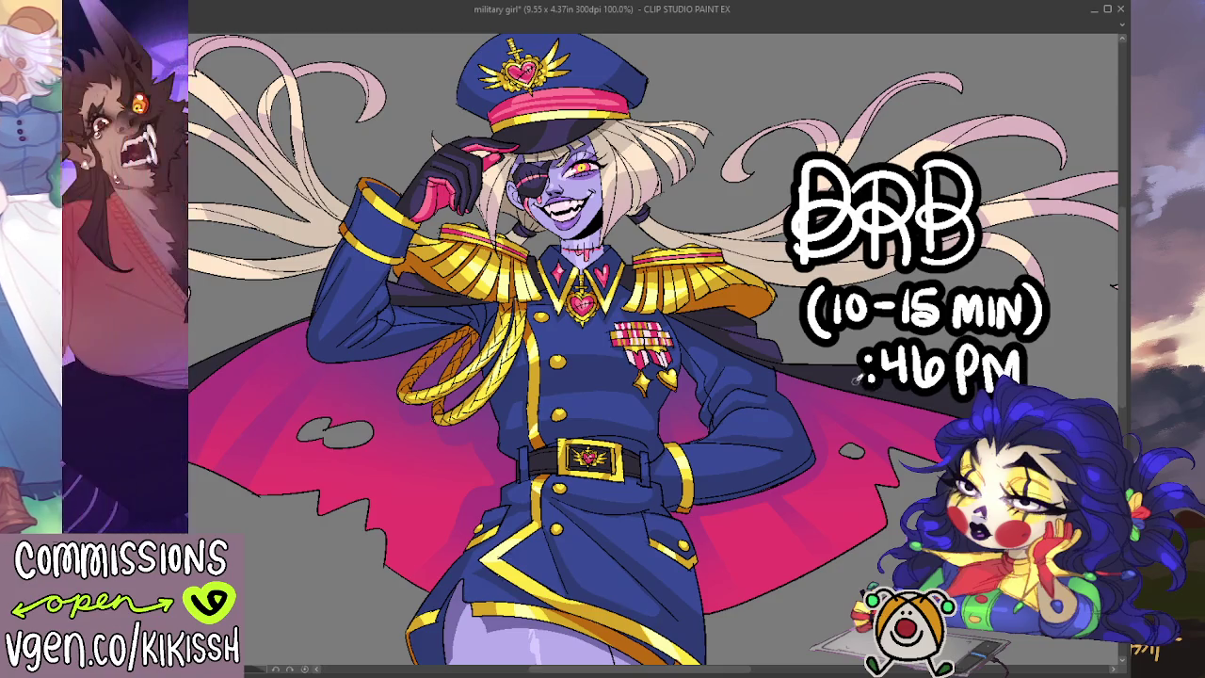
drag(837, 347, 839, 374)
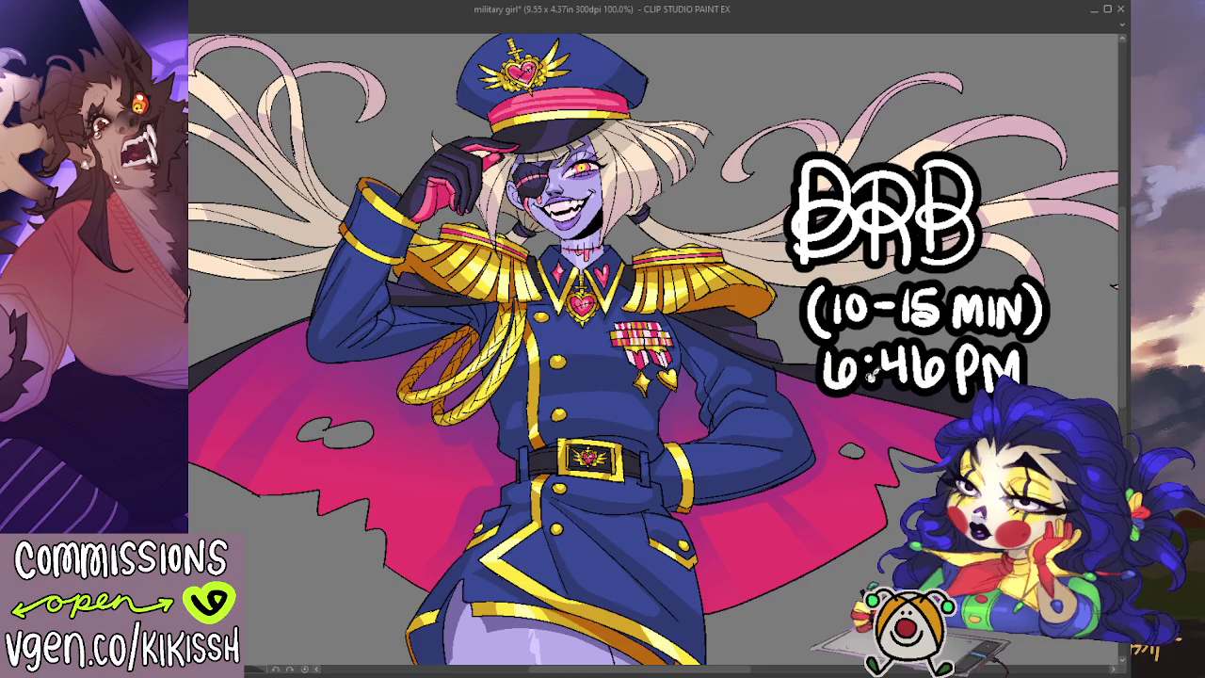
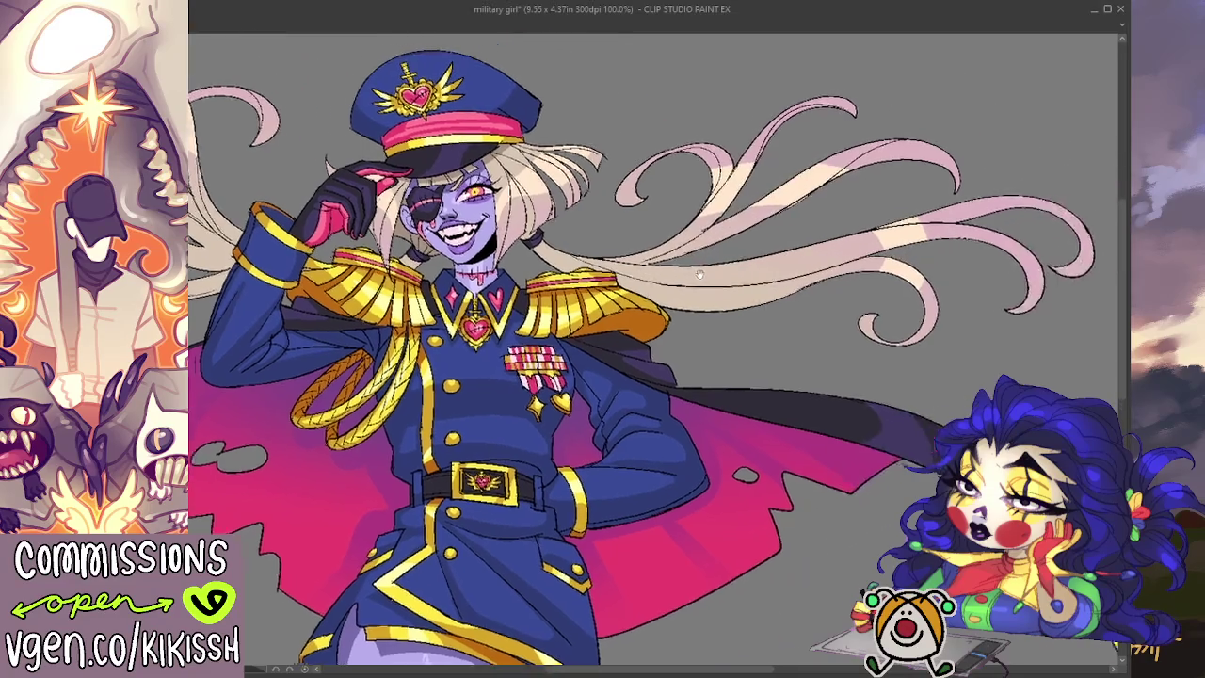
- Zoom the canvas from 100% to 110%, framing the girl's upper body, hat and epaulettes
drag(755, 239, 524, 246)
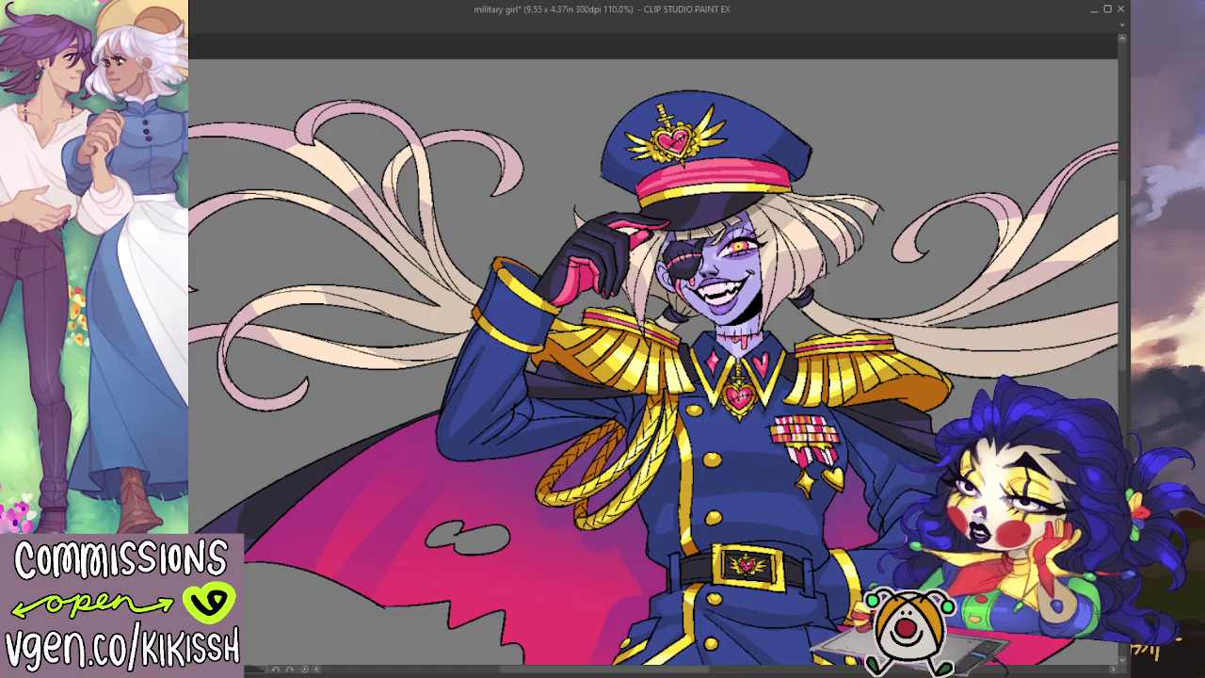
scroll(696, 295, down, 2)
scroll(697, 295, down, 2)
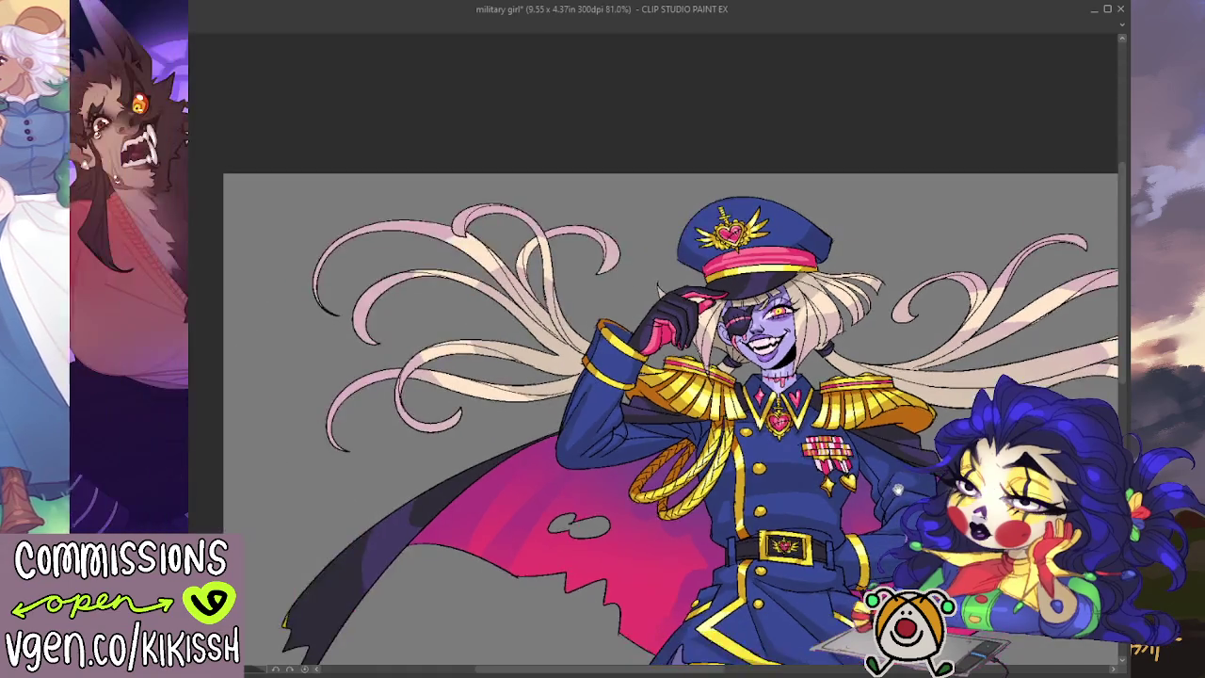
scroll(697, 296, up, 2)
scroll(696, 296, up, 2)
drag(697, 295, 717, 354)
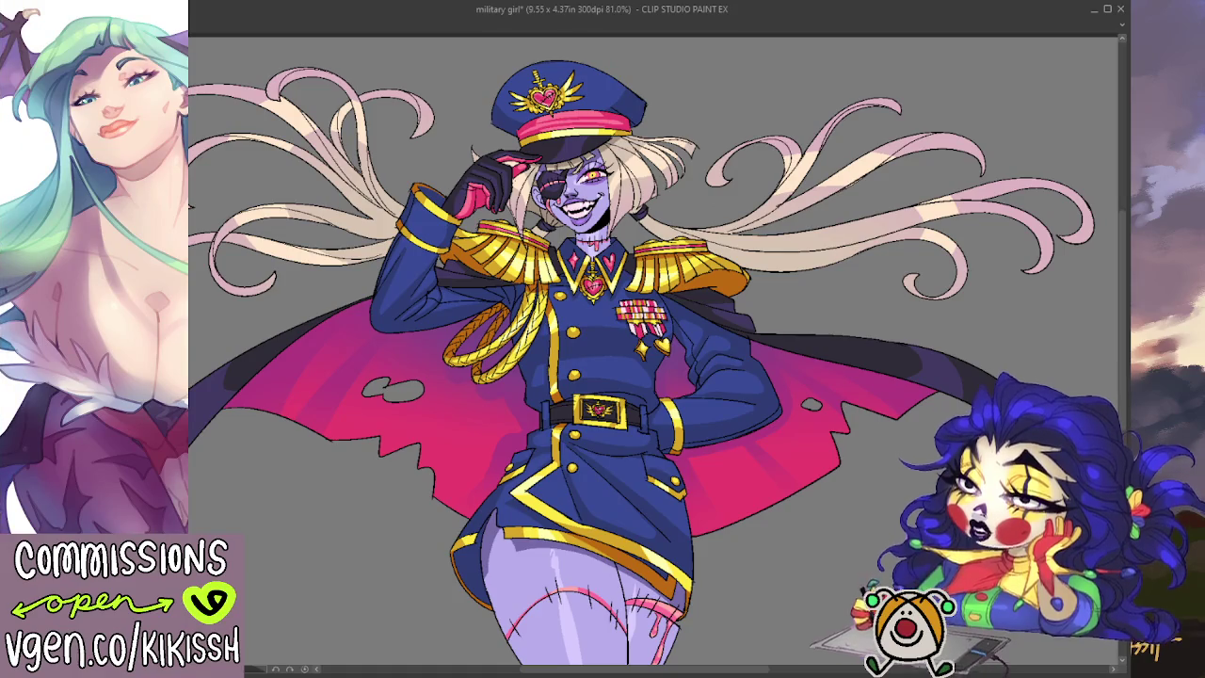
scroll(838, 216, up, 2)
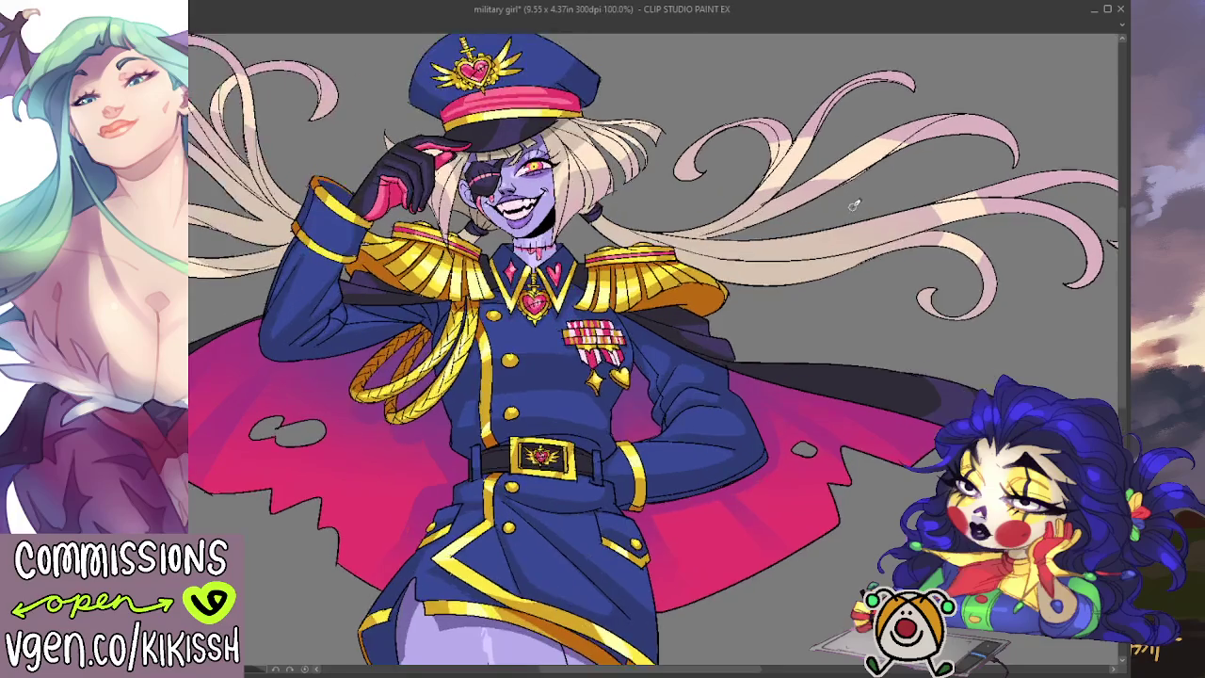
- Pan and zoom to 181.5%, centring the view on the grinning face and gold epaulettes
scroll(863, 200, up, 2)
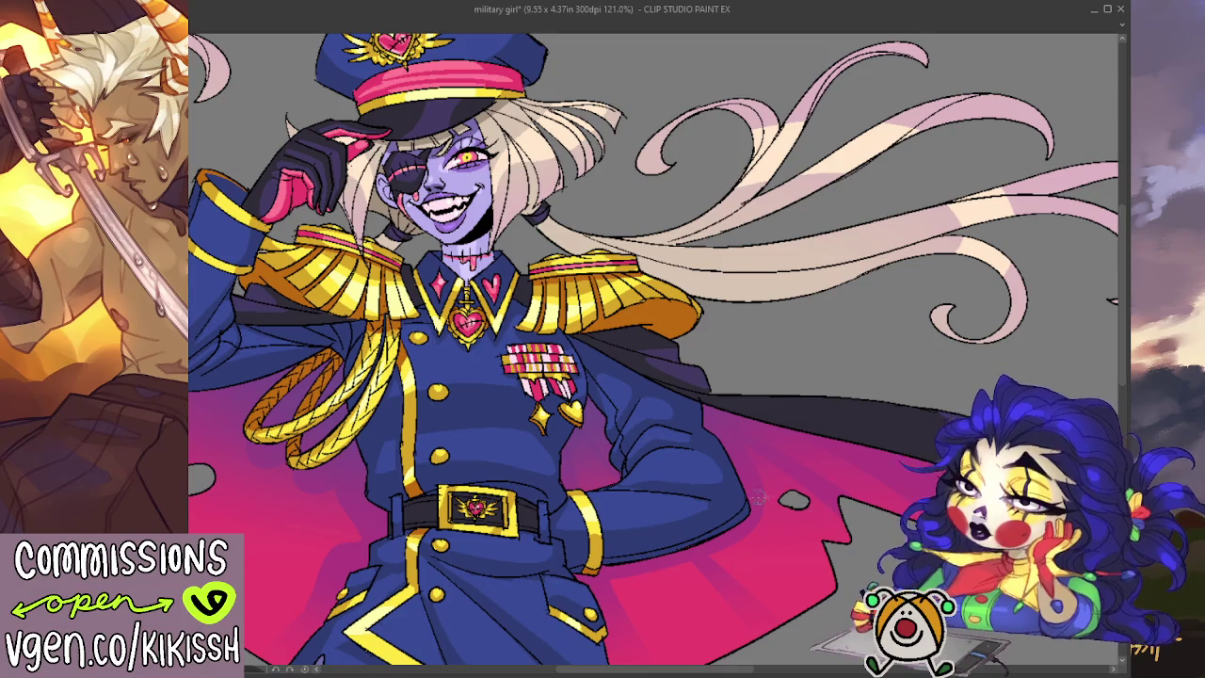
drag(466, 244, 589, 244)
scroll(589, 238, up, 3)
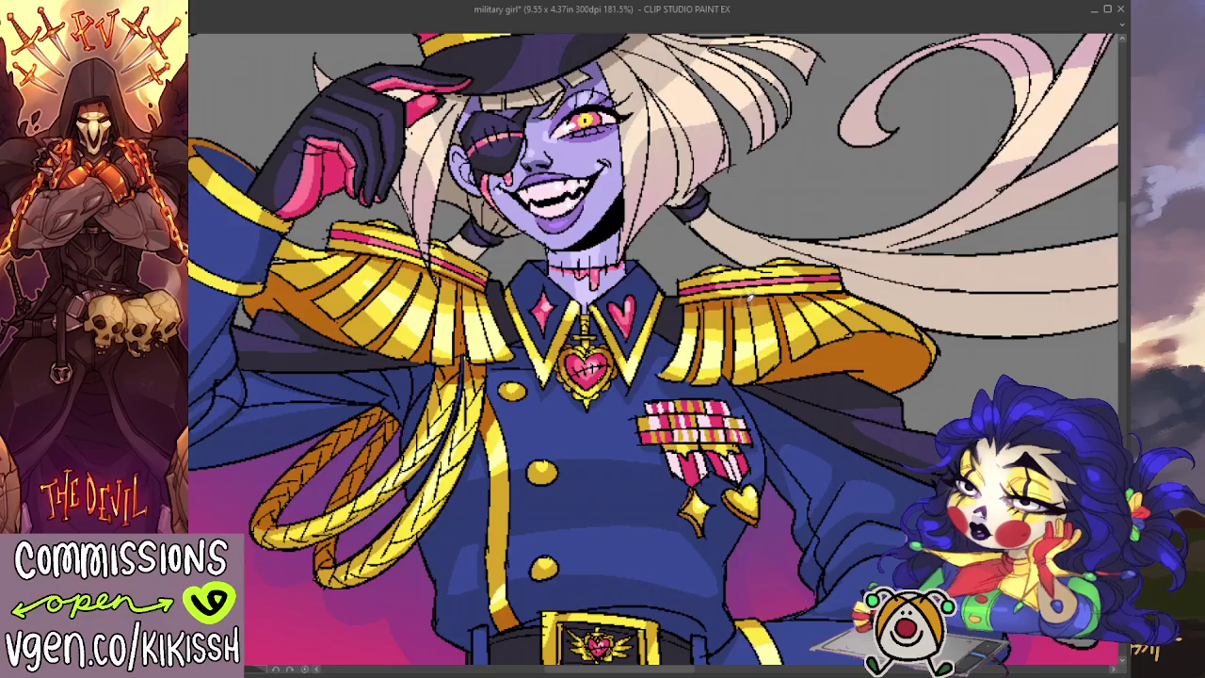
scroll(748, 296, down, 1)
scroll(744, 287, down, 2)
scroll(734, 273, down, 2)
scroll(725, 269, down, 2)
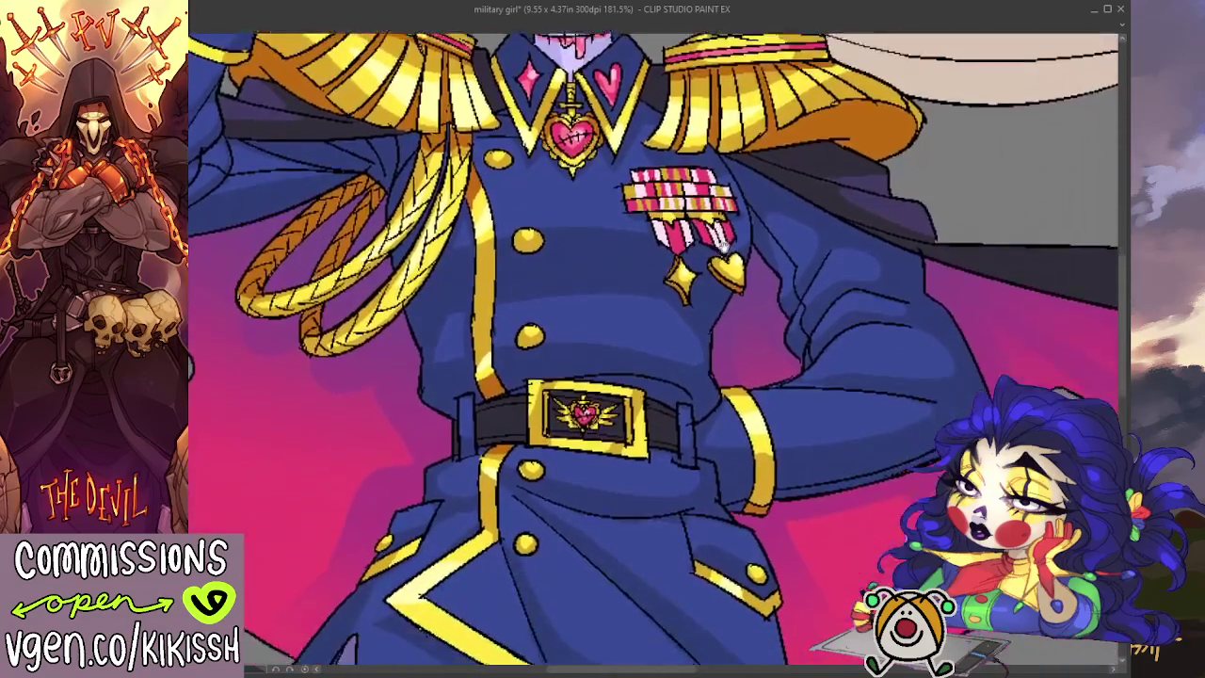
scroll(724, 239, down, 1)
scroll(738, 226, down, 3)
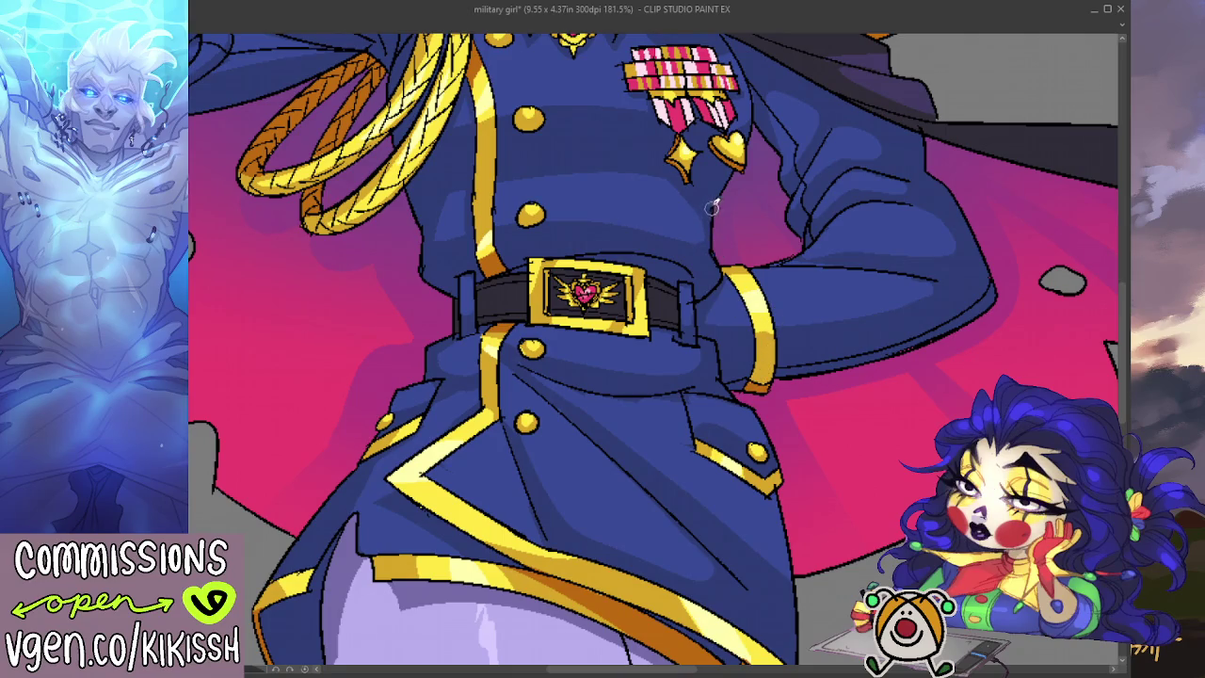
drag(712, 207, 742, 222)
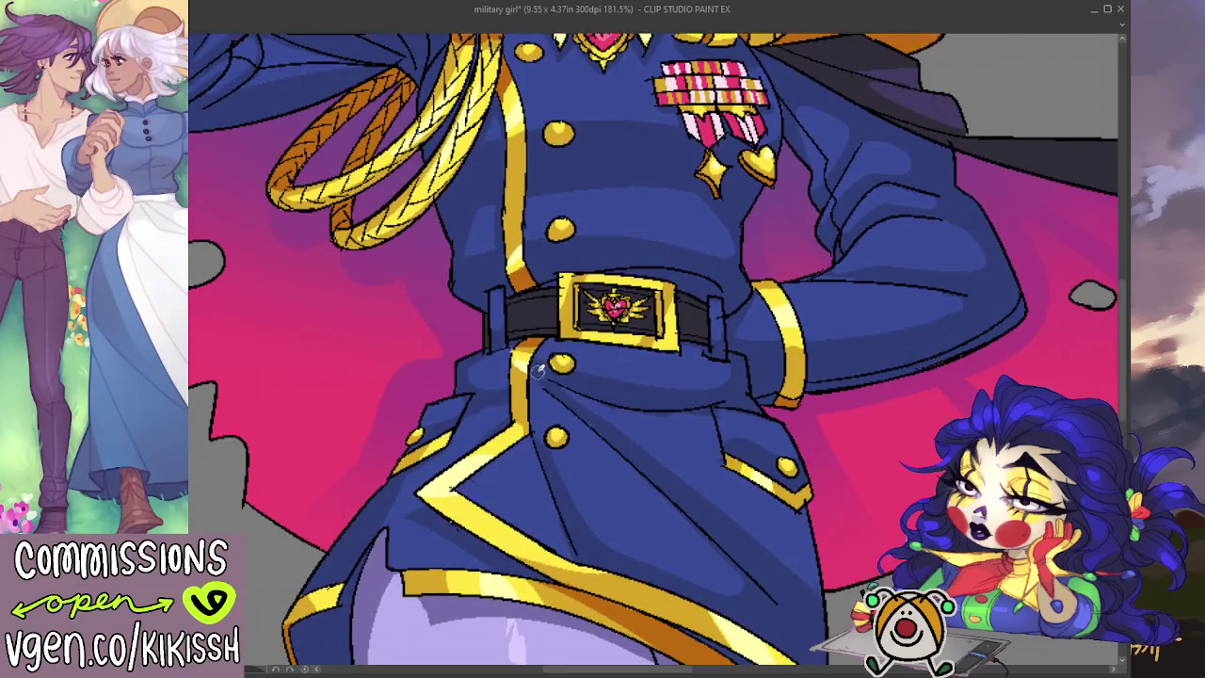
drag(564, 415, 597, 306)
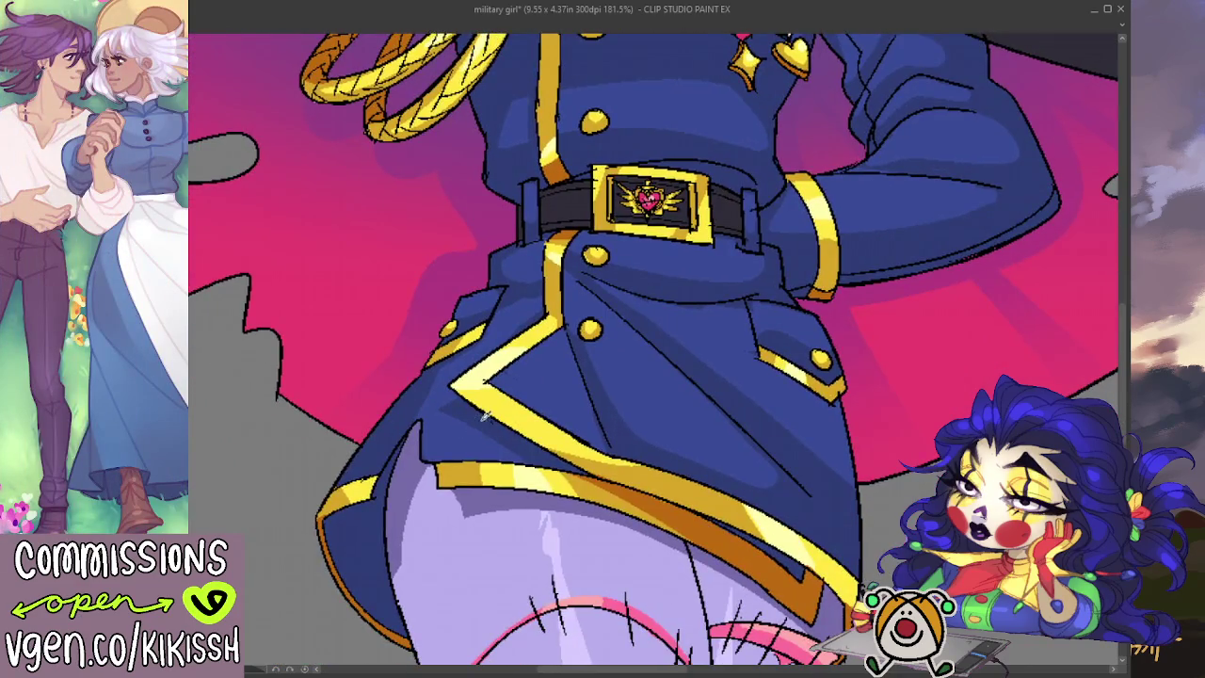
scroll(483, 416, down, 3)
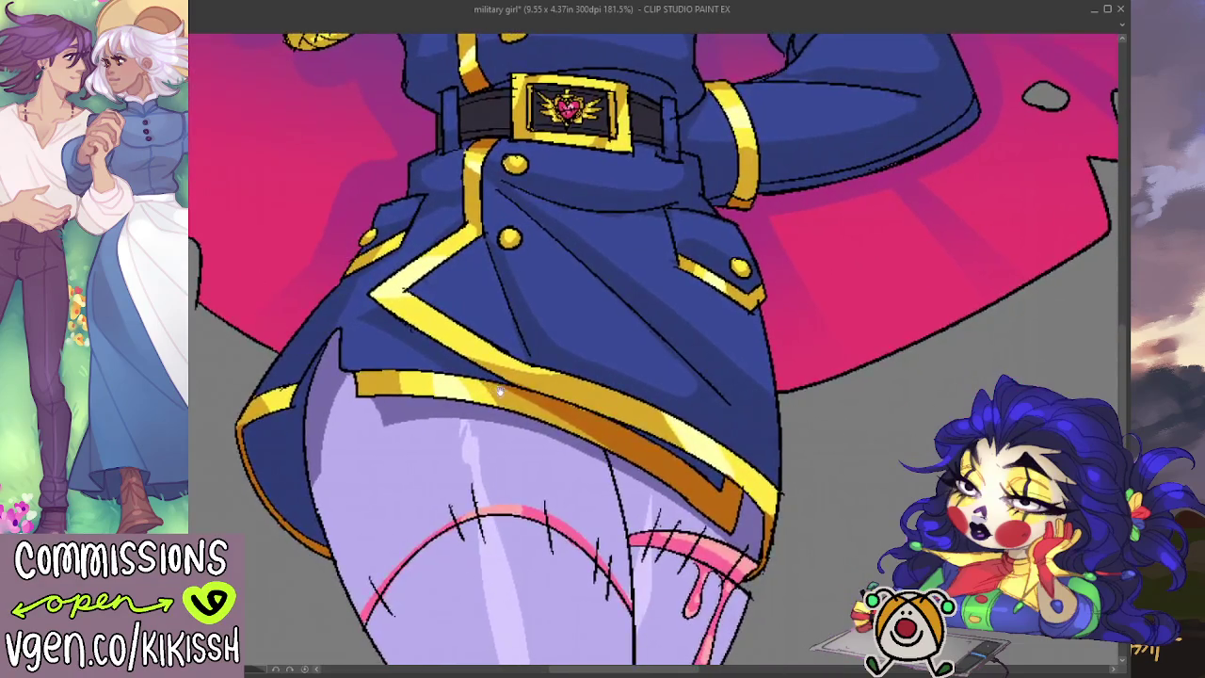
scroll(499, 390, down, 3)
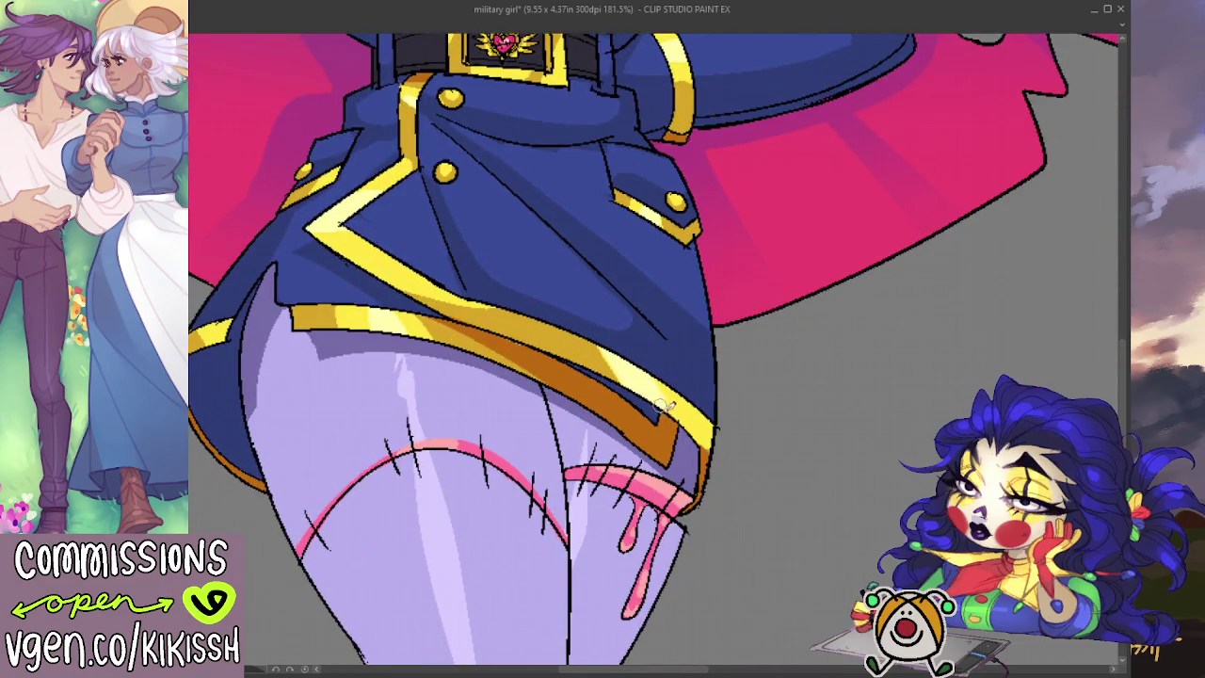
scroll(659, 403, up, 5)
scroll(600, 393, up, 5)
scroll(598, 393, up, 3)
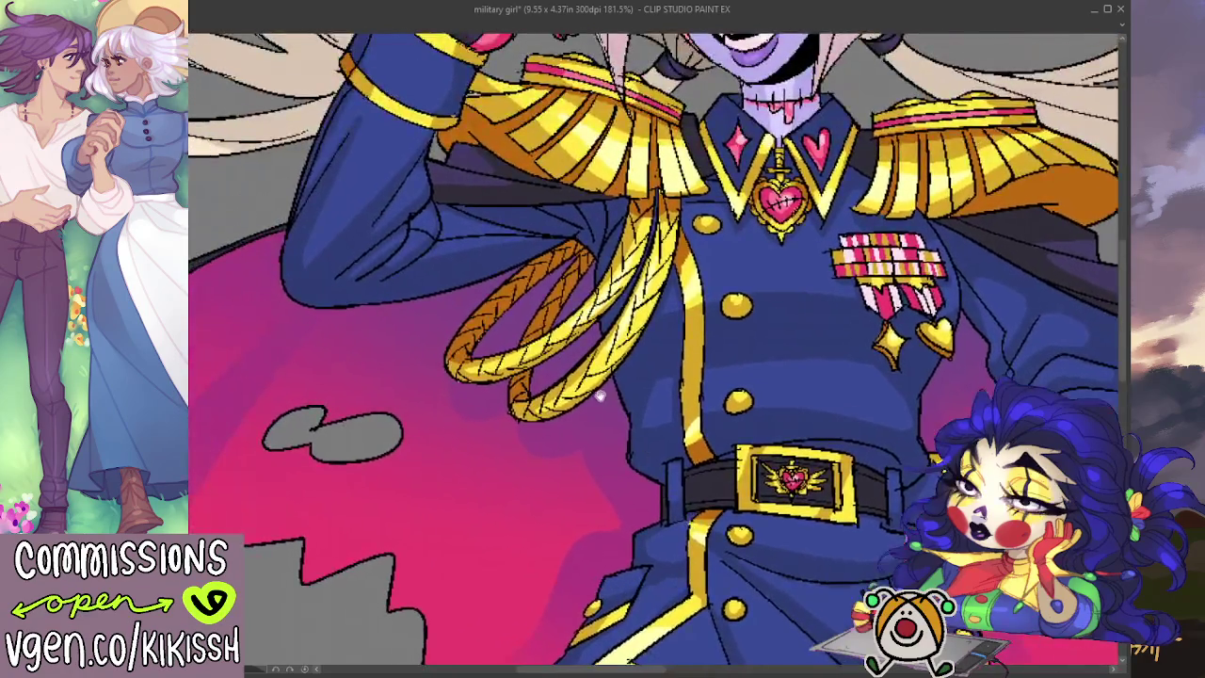
scroll(612, 394, up, 2)
scroll(627, 393, up, 2)
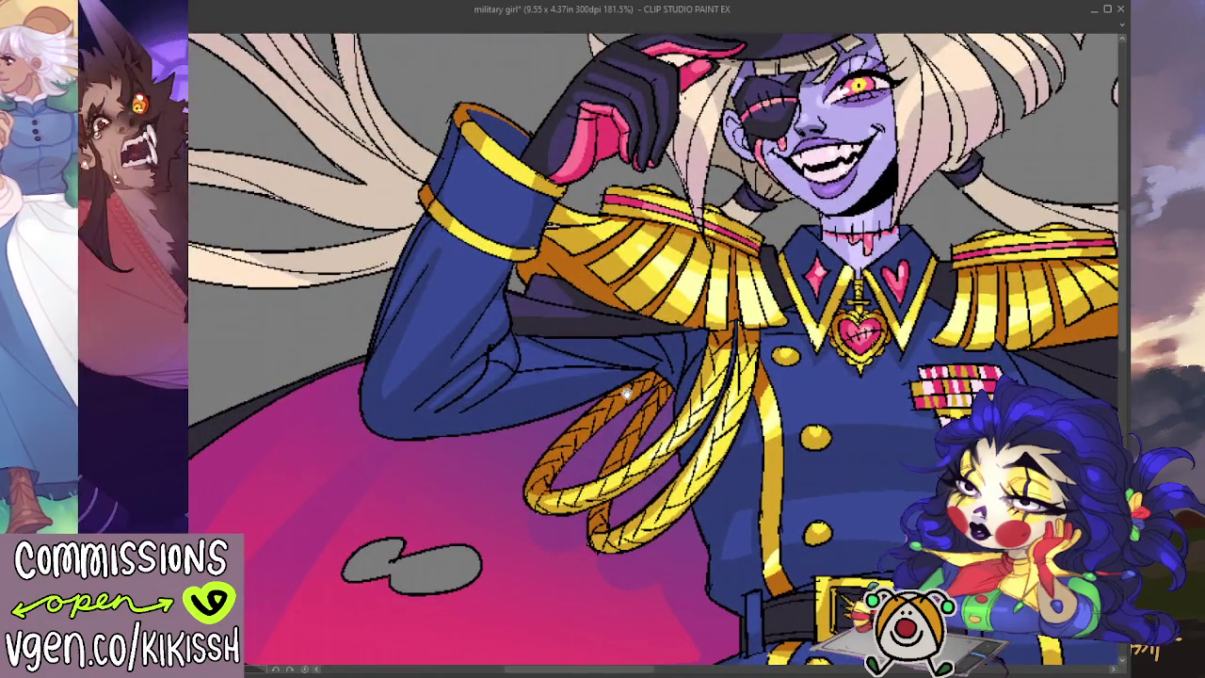
scroll(612, 339, up, 1)
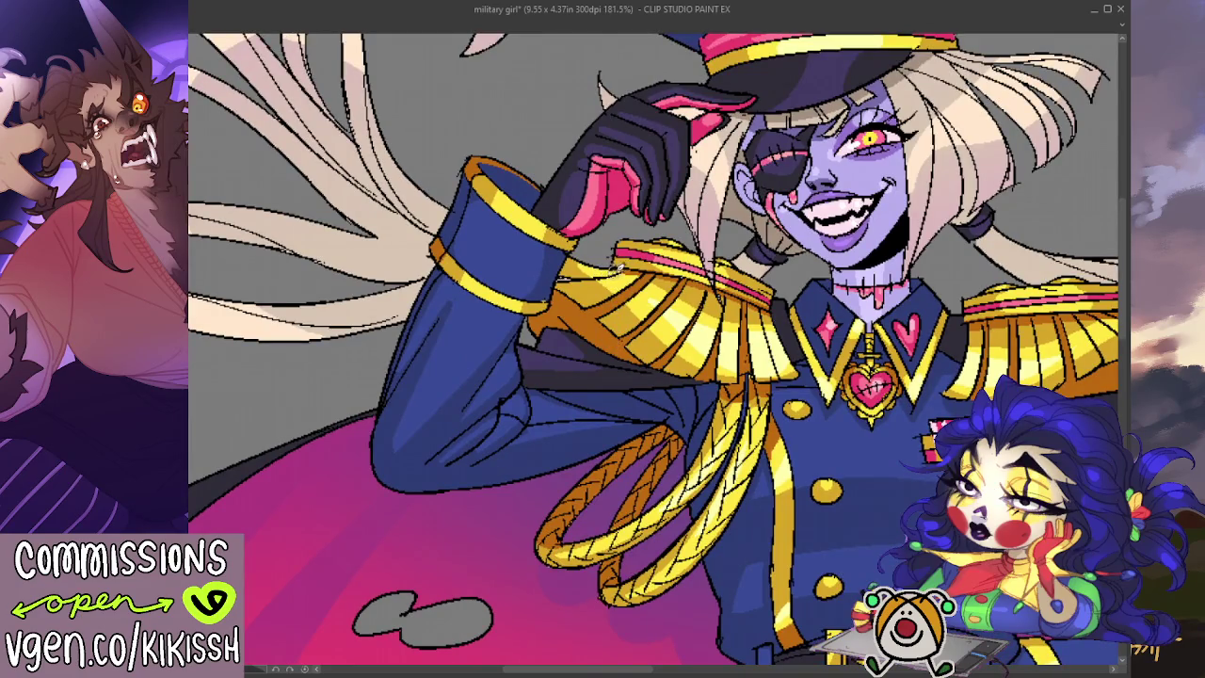
drag(616, 270, 592, 420)
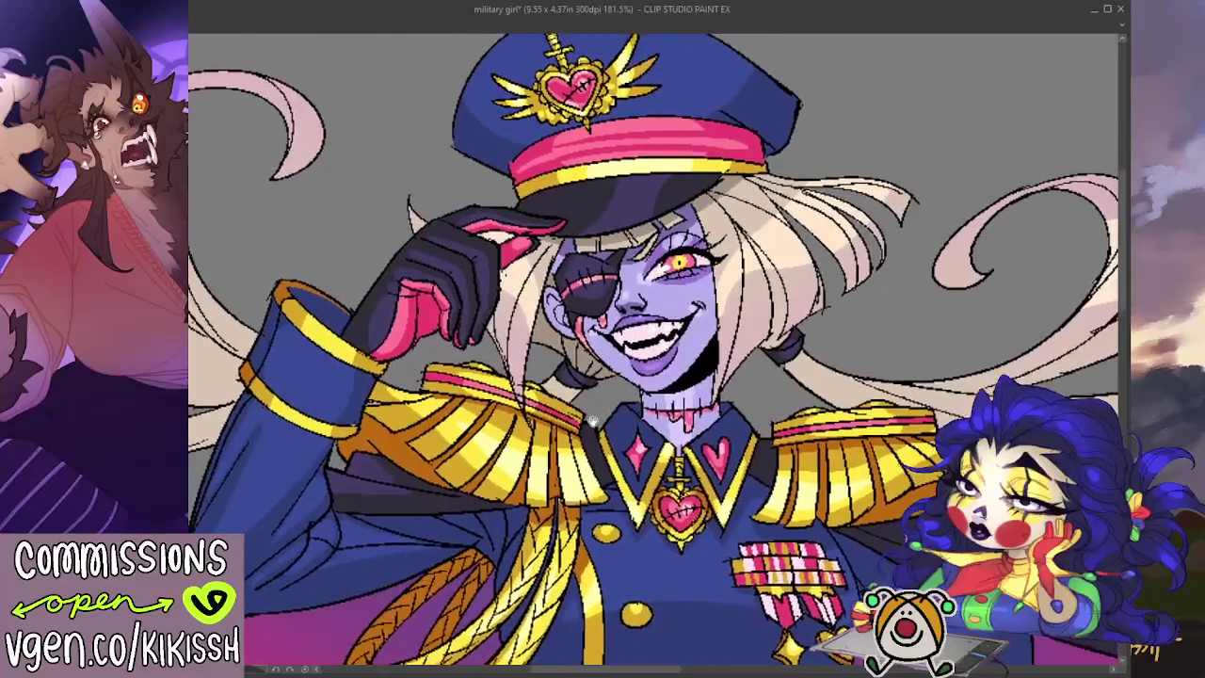
scroll(608, 407, up, 1)
scroll(614, 400, up, 1)
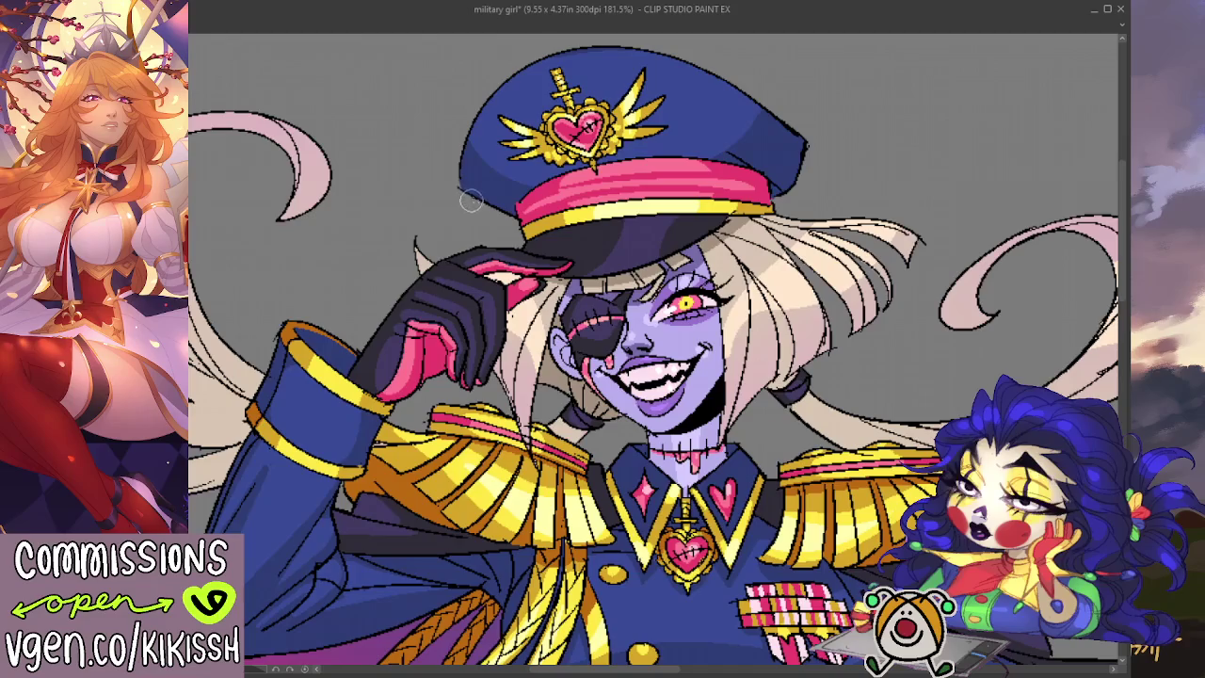
scroll(376, 249, down, 2)
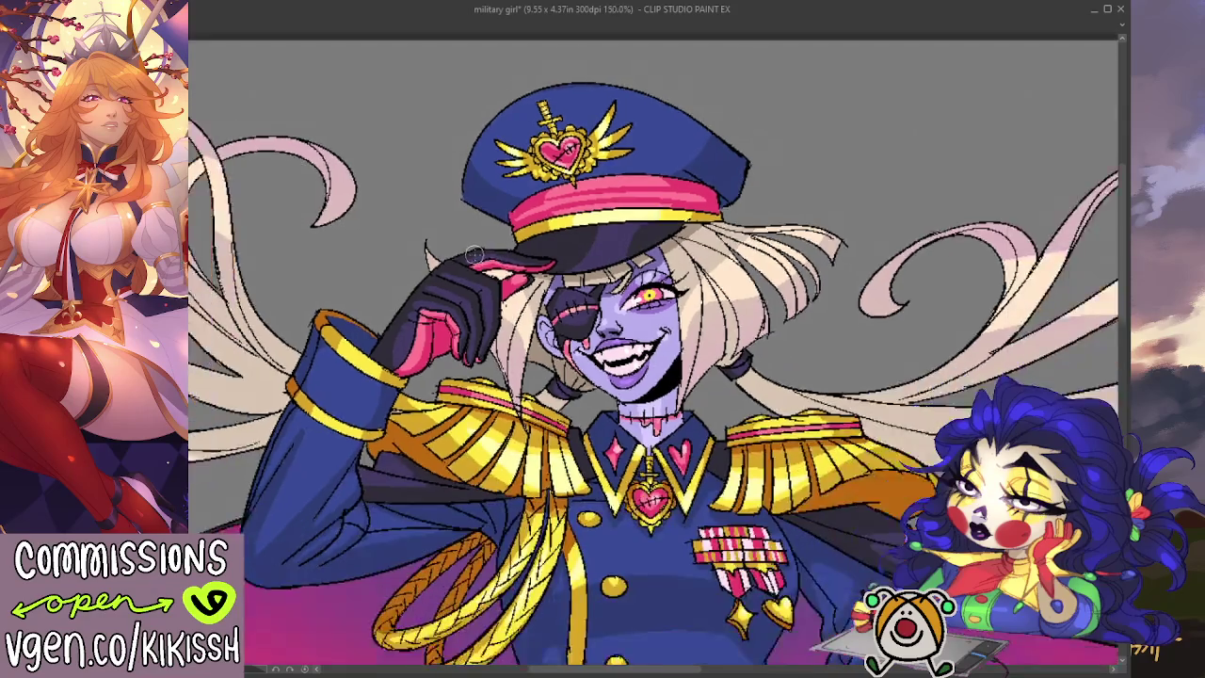
scroll(311, 247, down, 2)
scroll(261, 245, up, 4)
scroll(349, 288, up, 3)
scroll(339, 282, up, 2)
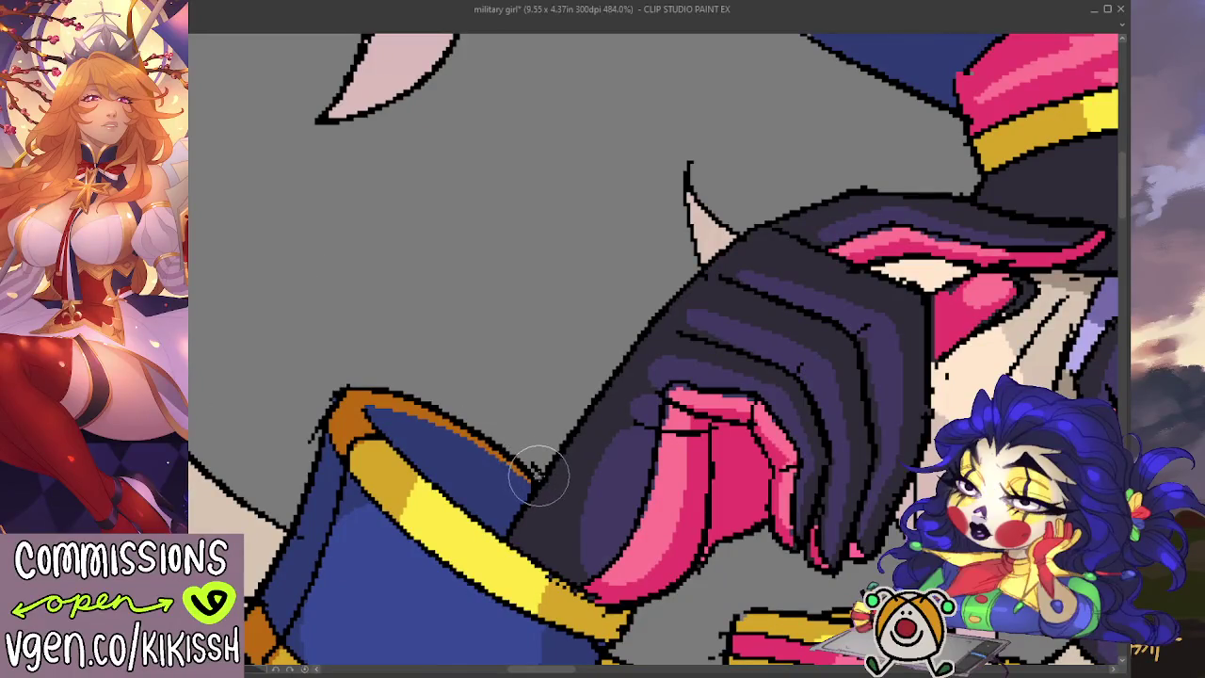
scroll(518, 425, down, 4)
scroll(527, 414, up, 1)
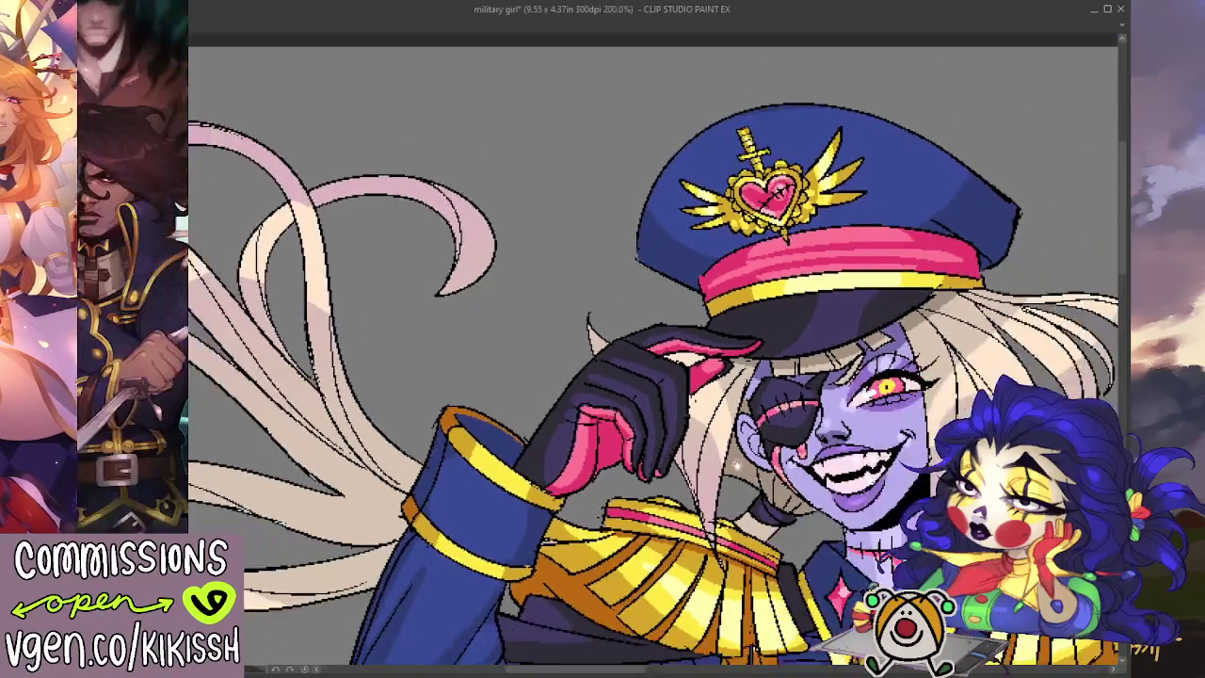
scroll(539, 407, up, 2)
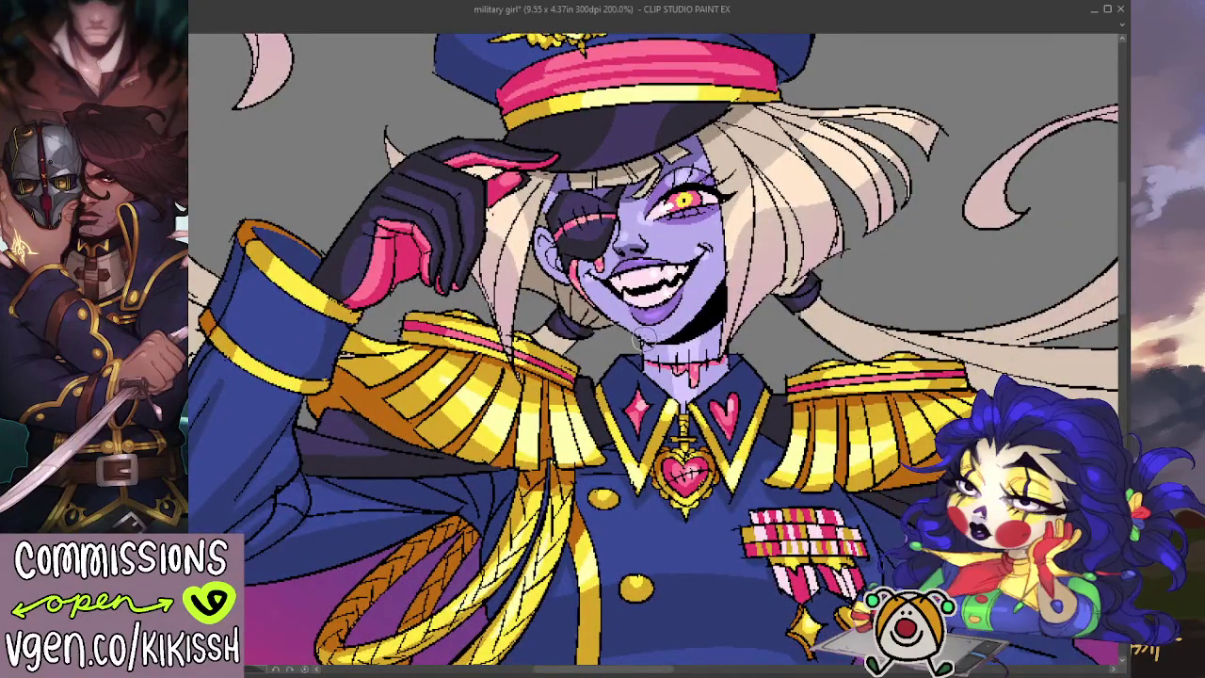
scroll(661, 335, down, 2)
scroll(649, 343, up, 1)
mouse_move(649, 359)
mouse_down()
mouse_move(653, 179)
mouse_move(659, 424)
mouse_up()
scroll(653, 178, down, 2)
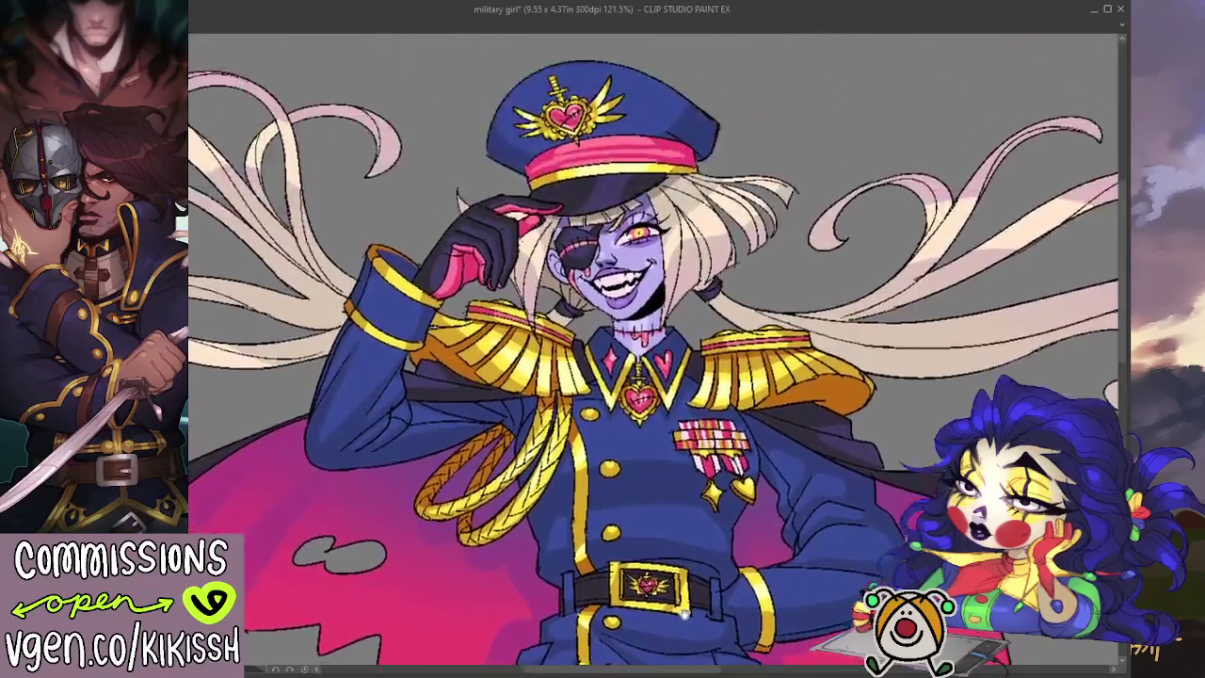
scroll(676, 518, up, 2)
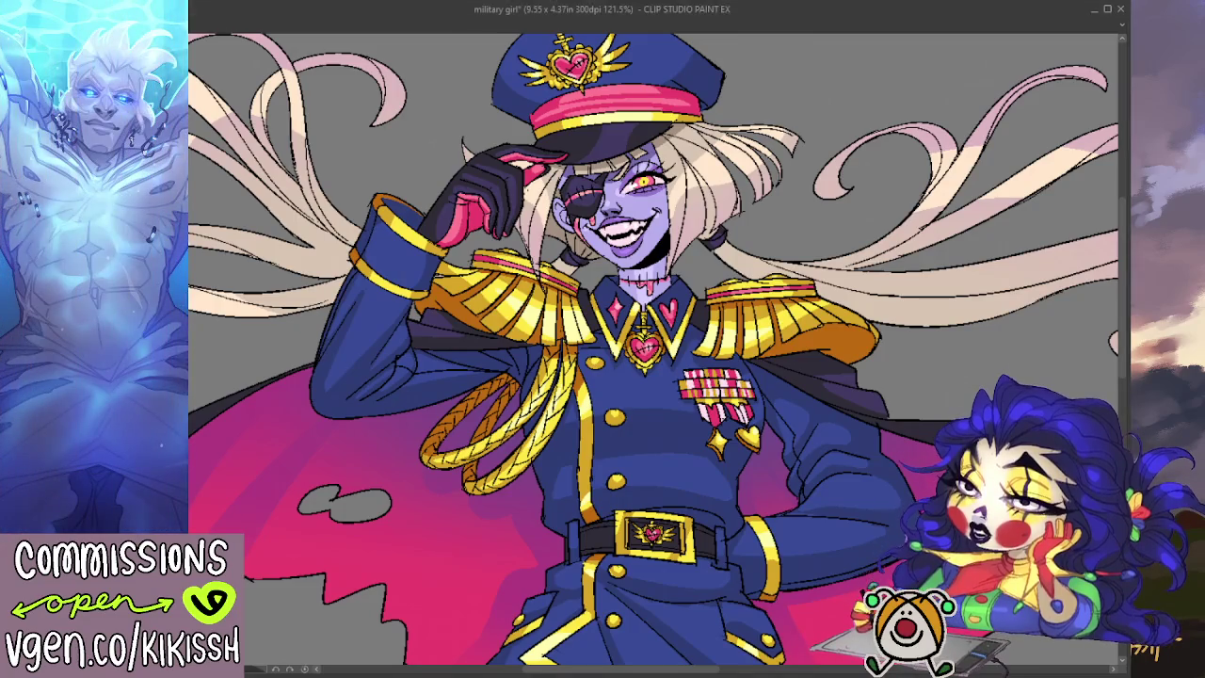
scroll(852, 390, down, 2)
scroll(856, 451, down, 1)
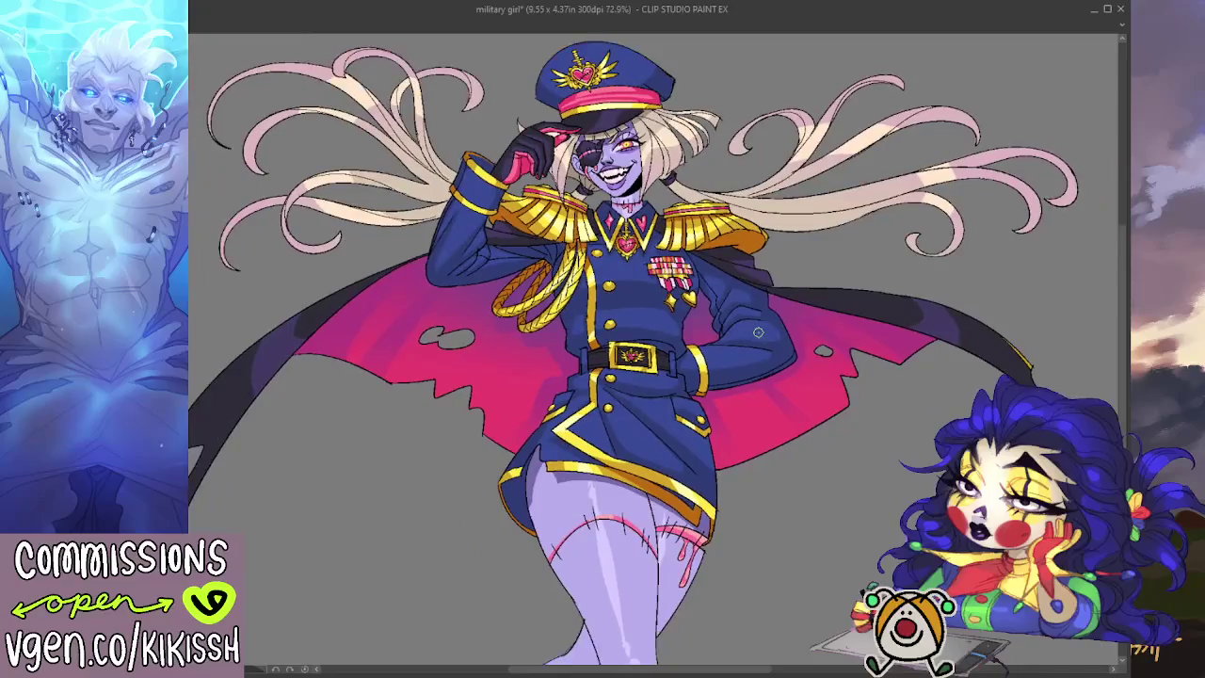
drag(826, 351, 804, 332)
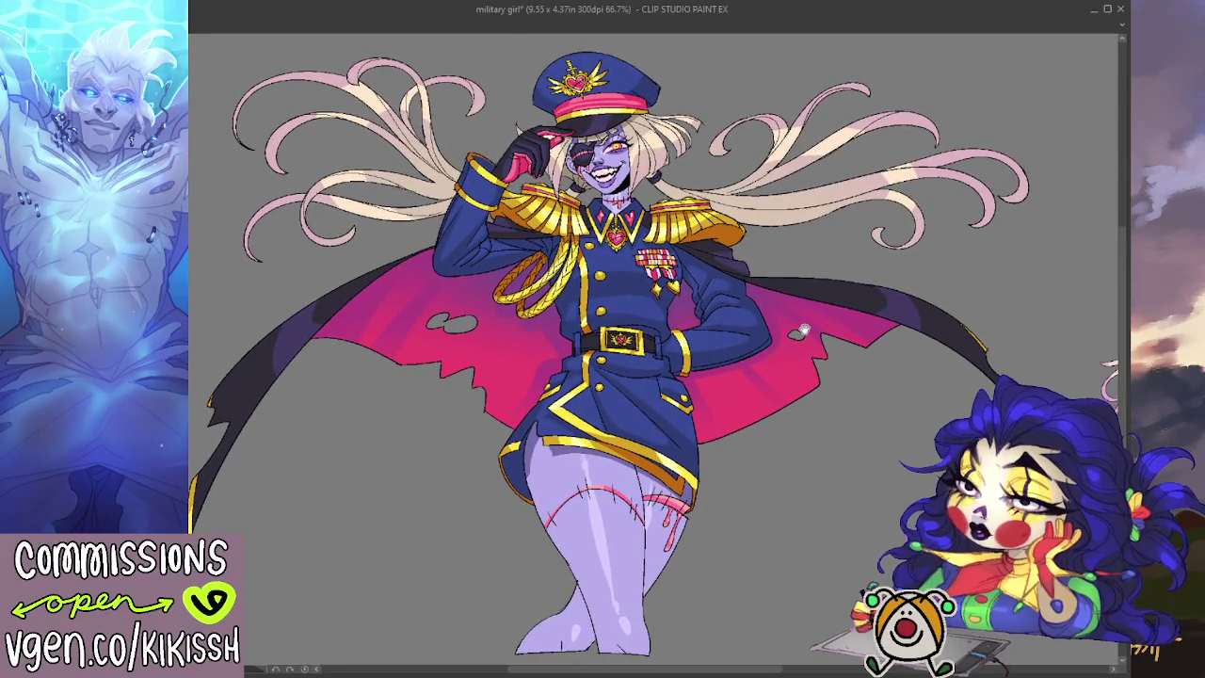
drag(803, 328, 802, 329)
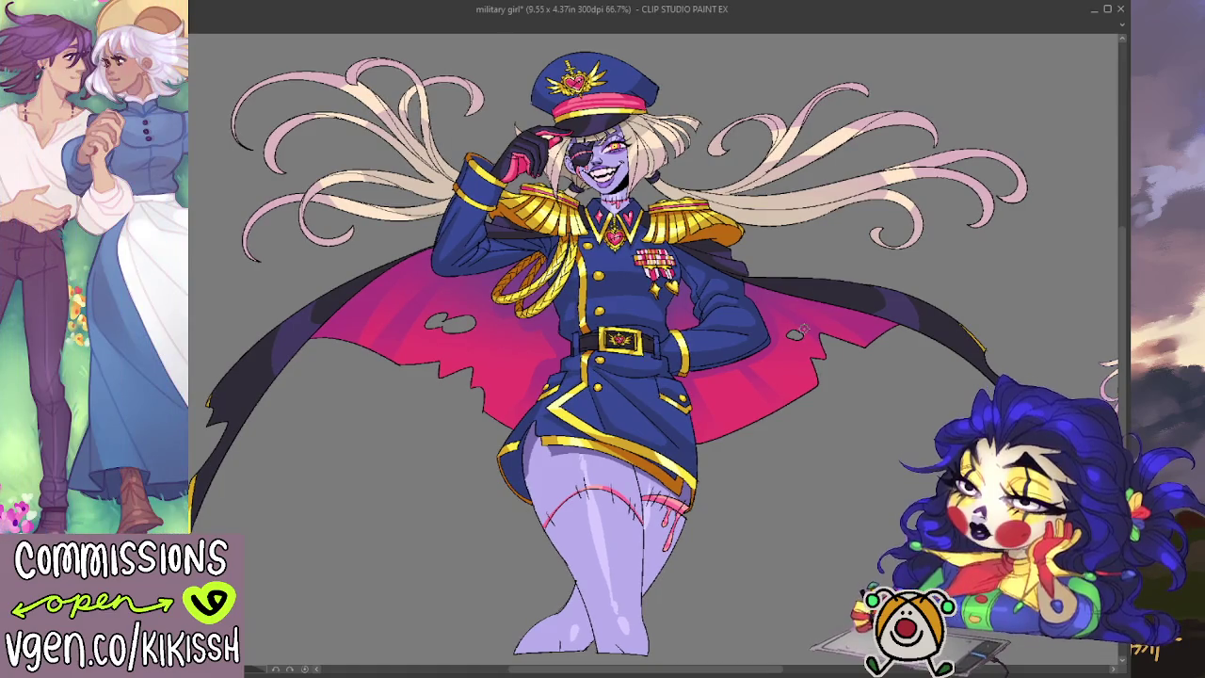
scroll(781, 299, up, 6)
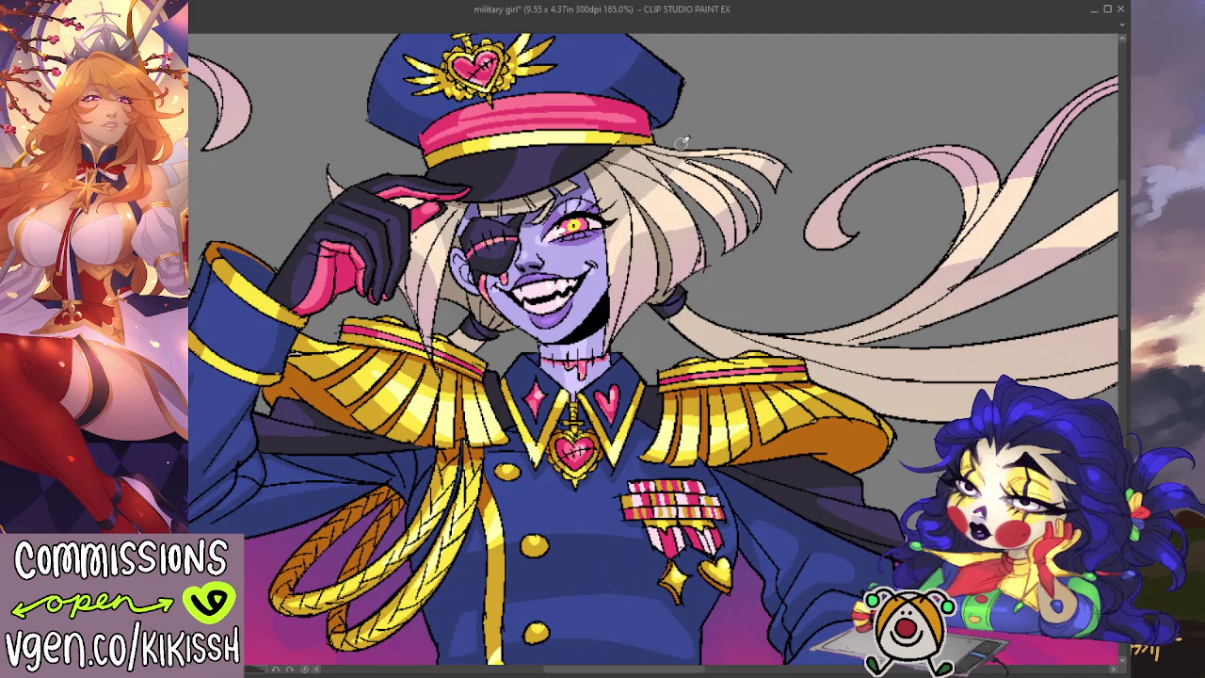
scroll(682, 151, down, 1)
scroll(744, 179, down, 1)
scroll(828, 184, down, 1)
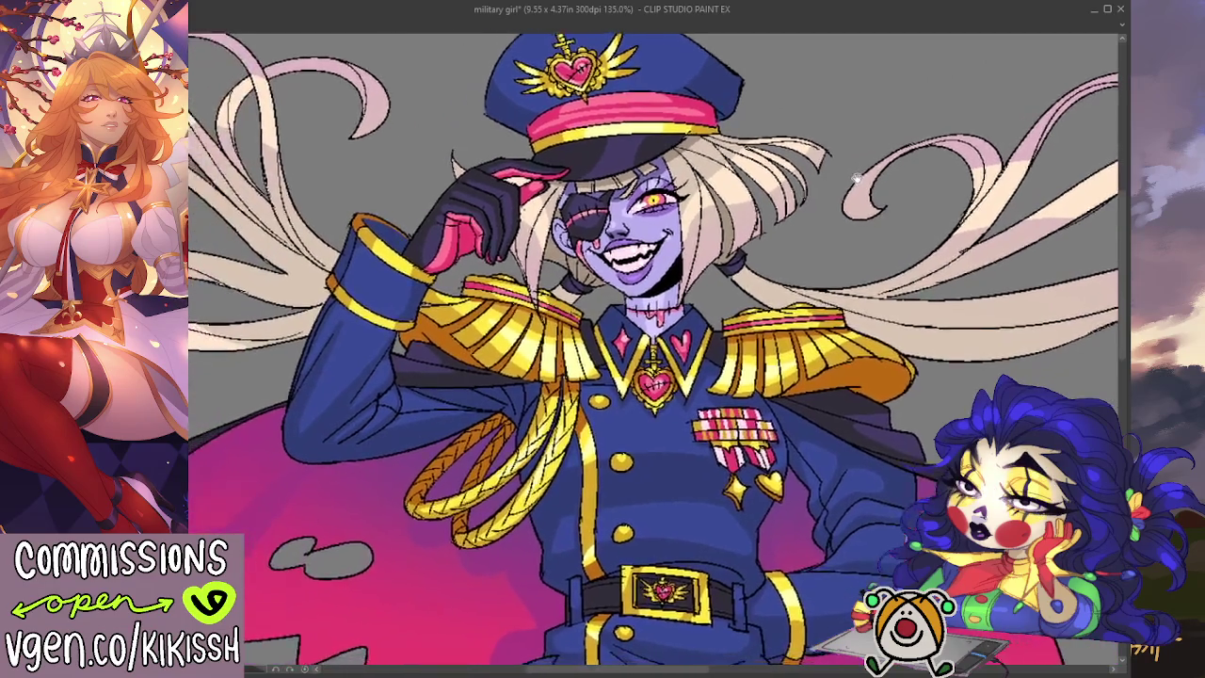
scroll(860, 179, down, 1)
scroll(865, 186, down, 1)
scroll(874, 193, down, 1)
scroll(880, 199, down, 1)
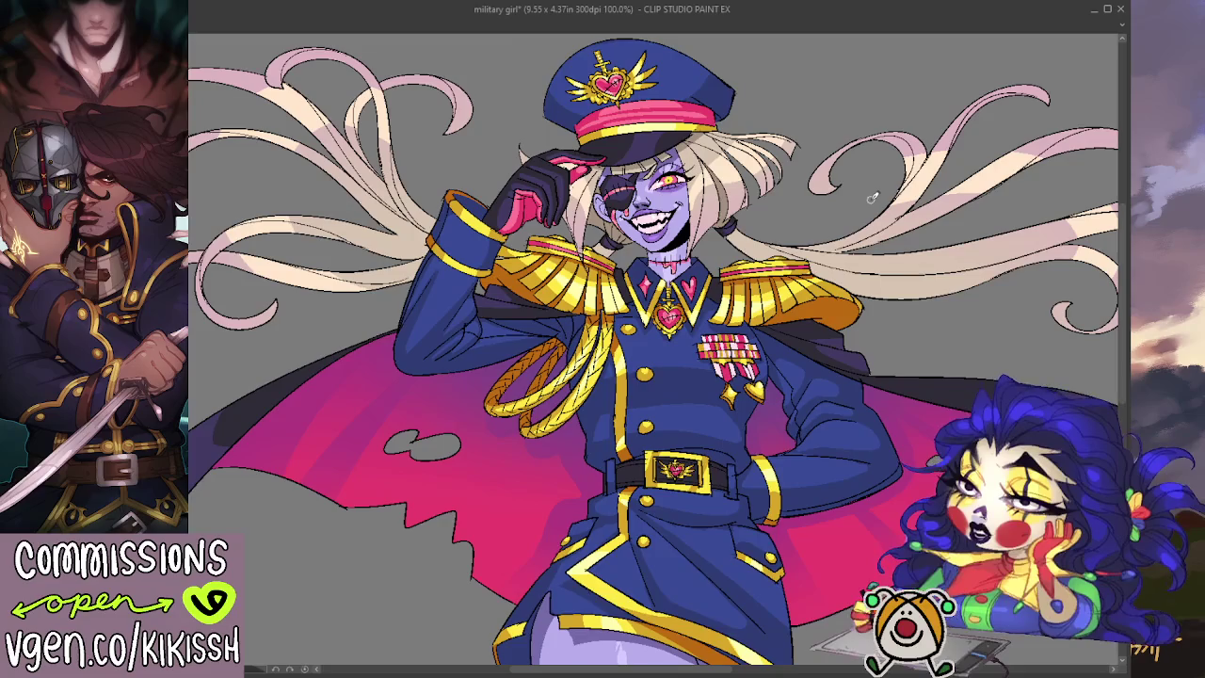
scroll(872, 197, down, 1)
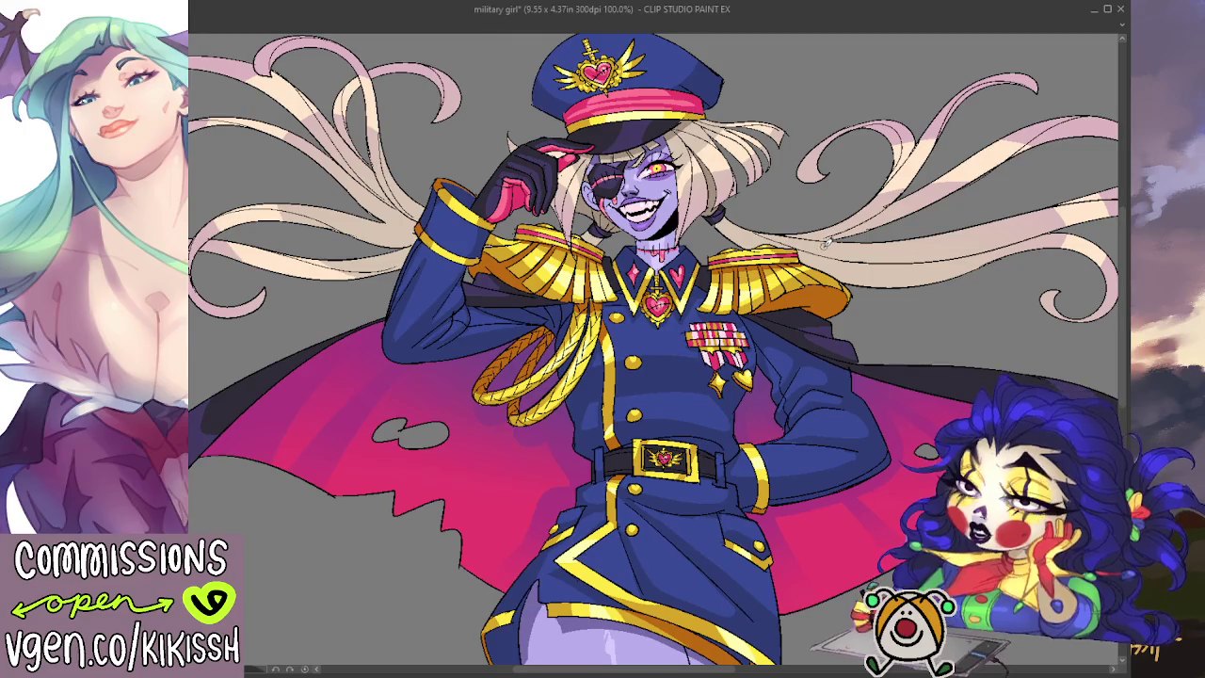
scroll(731, 268, up, 2)
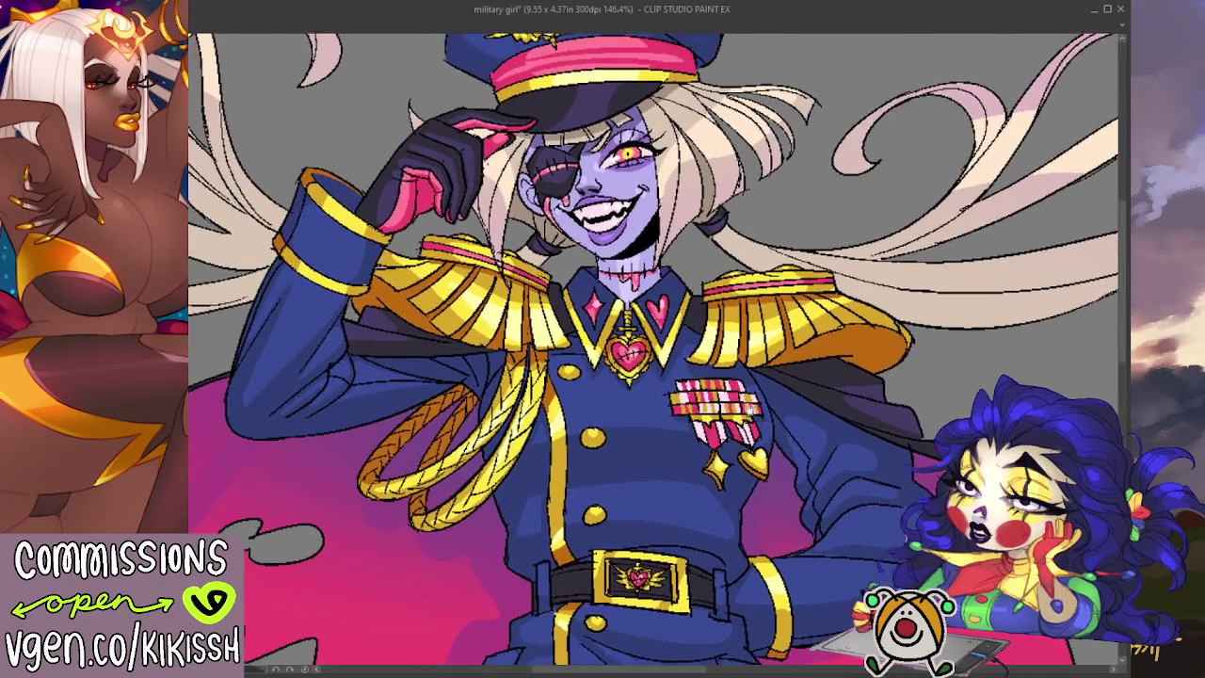
scroll(741, 403, down, 3)
scroll(740, 403, down, 2)
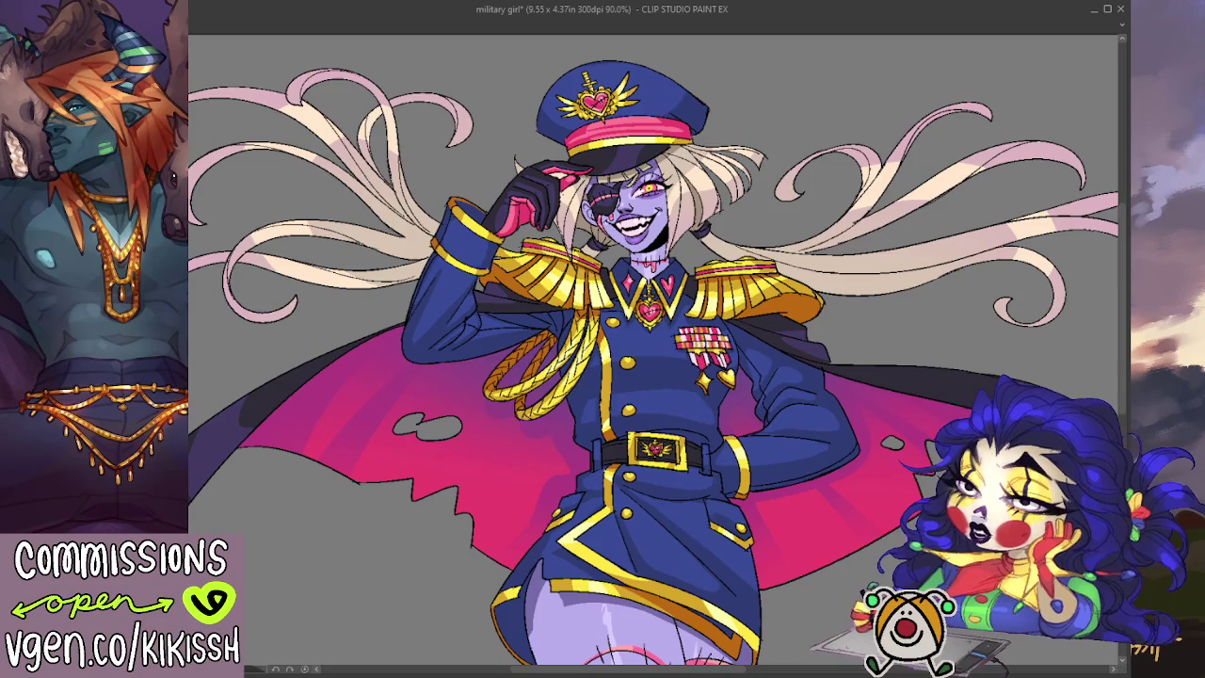
mouse_move(1007, 664)
mouse_down()
mouse_move(562, 498)
mouse_move(314, 448)
mouse_move(463, 496)
mouse_move(524, 487)
mouse_move(761, 554)
mouse_up()
mouse_move(498, 457)
mouse_down()
mouse_move(781, 550)
mouse_move(879, 546)
mouse_up()
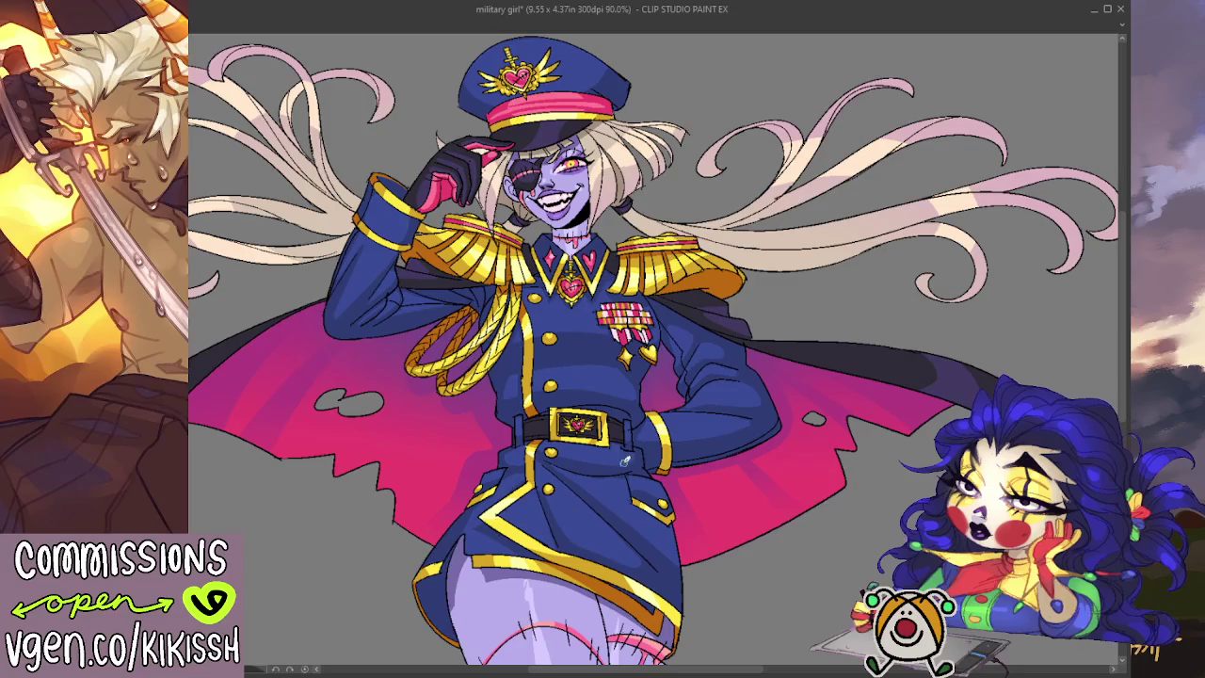
scroll(623, 459, up, 2)
scroll(623, 459, up, 2)
scroll(640, 457, up, 2)
scroll(650, 455, up, 3)
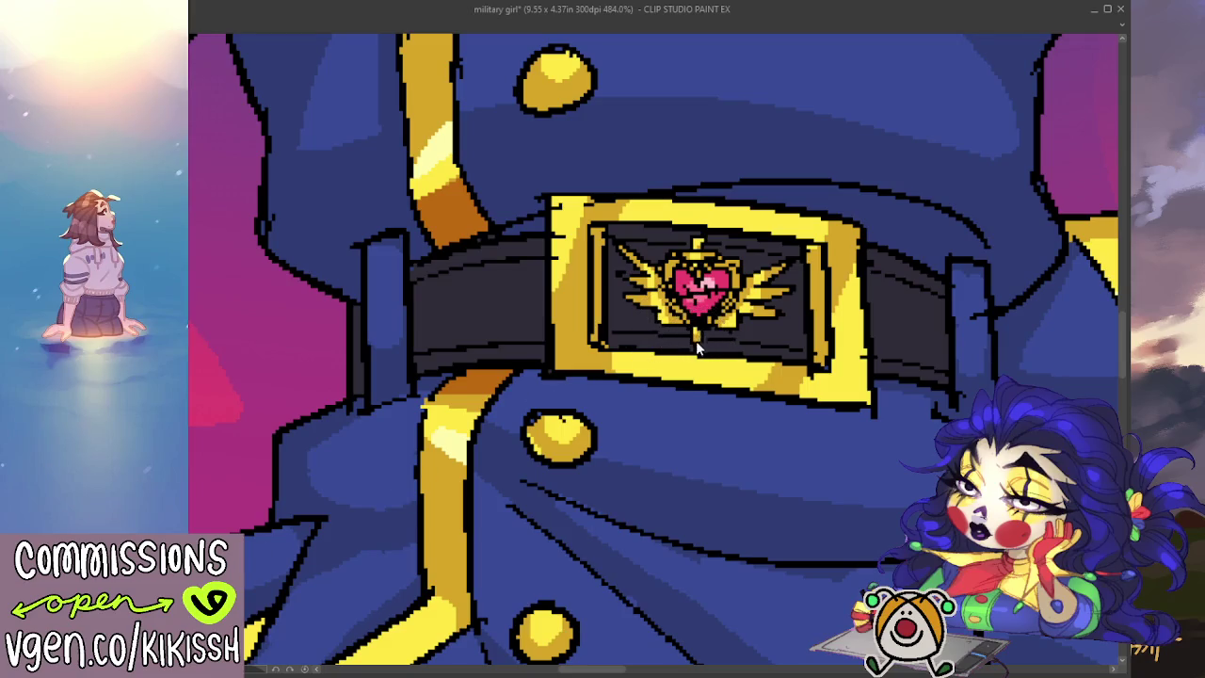
scroll(744, 273, up, 1)
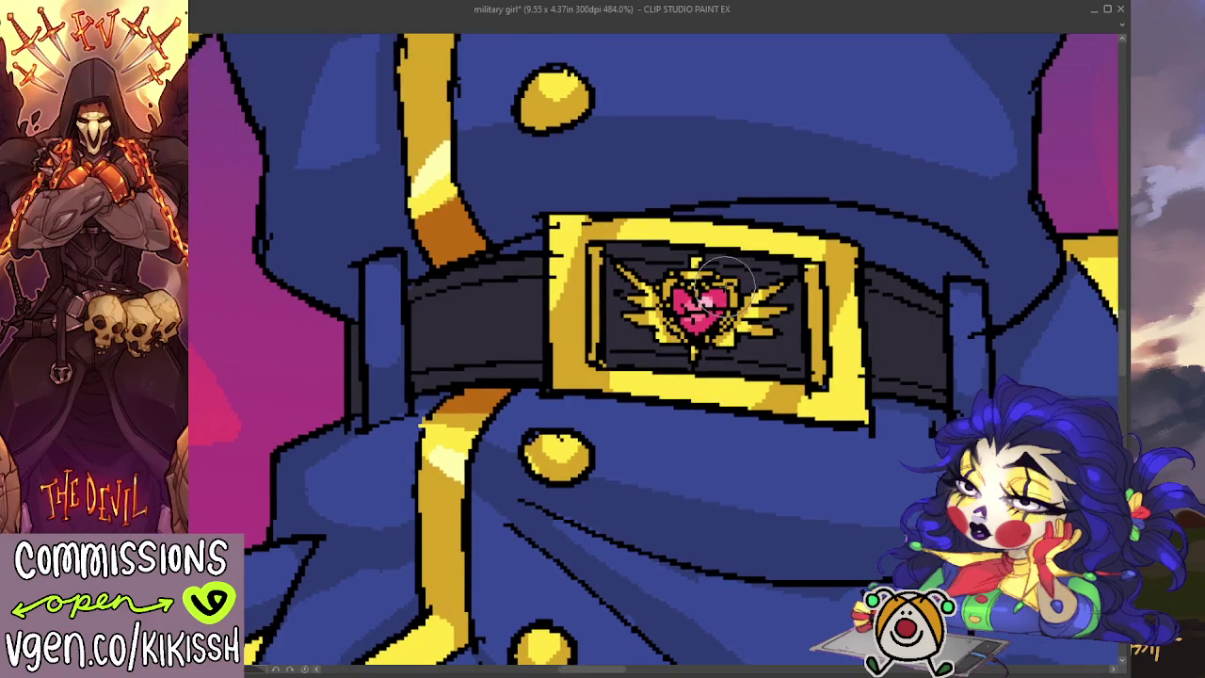
scroll(710, 240, down, 4)
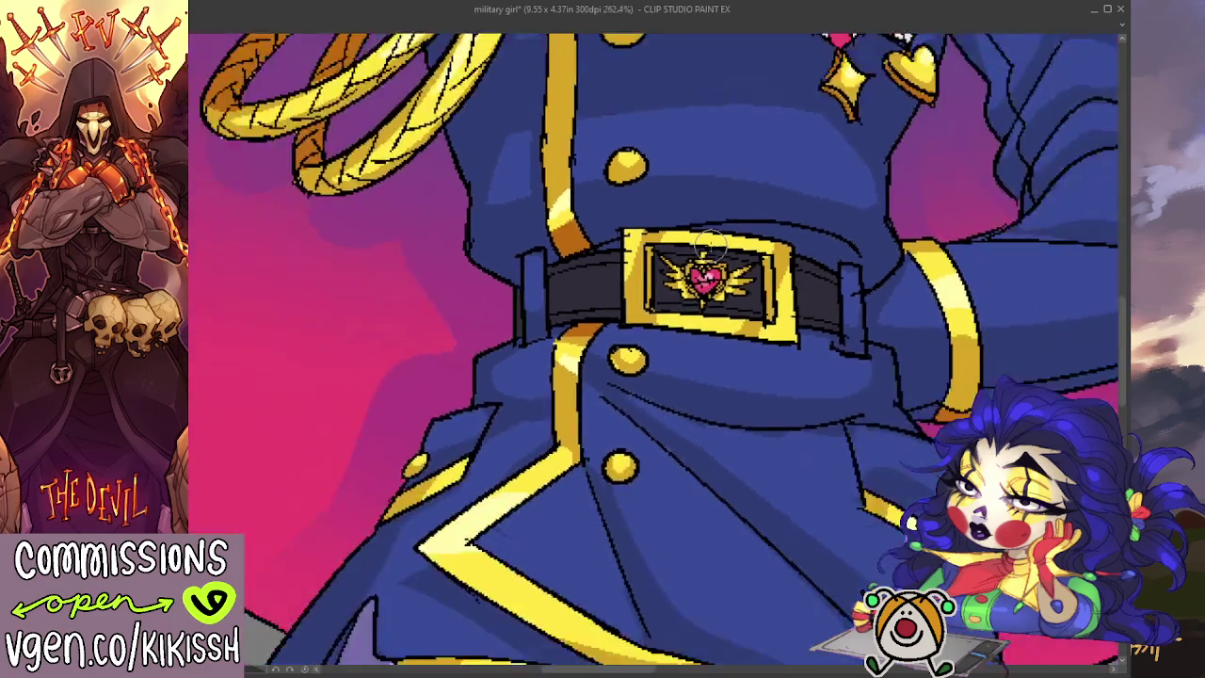
scroll(712, 247, down, 1)
scroll(711, 241, up, 1)
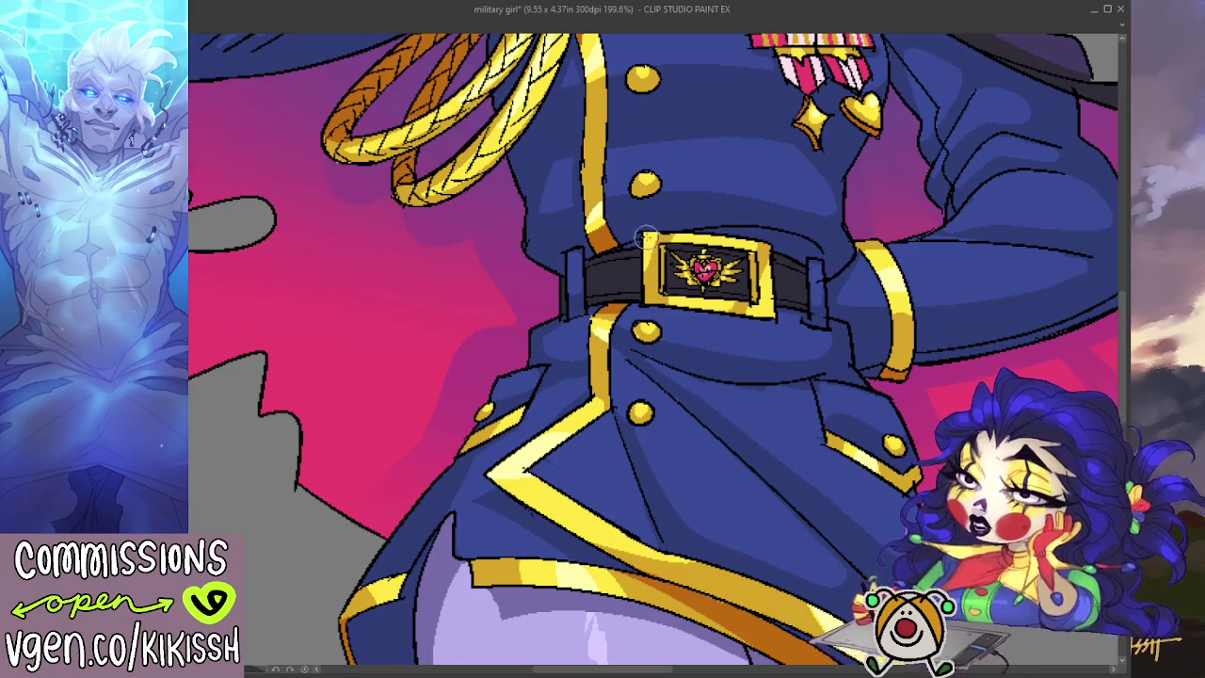
scroll(725, 199, down, 1)
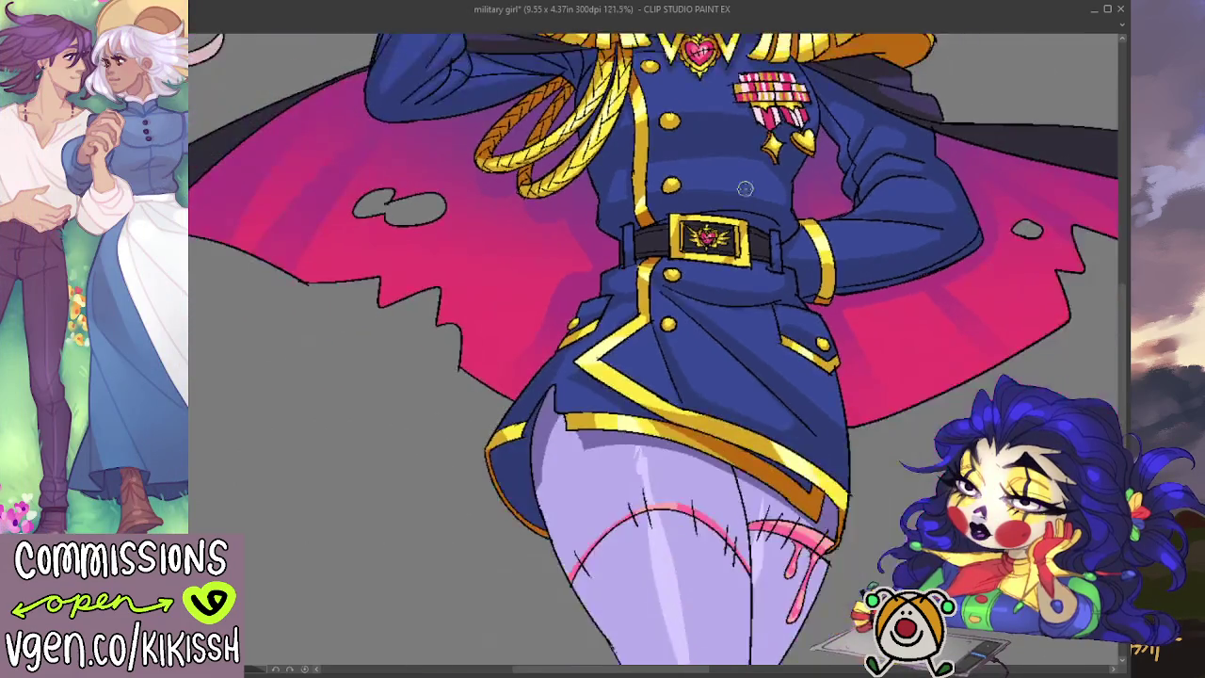
- Pan up to the hat and hand-letter a large 'BRB' in the grey area beside it
scroll(725, 283, down, 1)
scroll(726, 456, down, 1)
drag(725, 455, 421, 458)
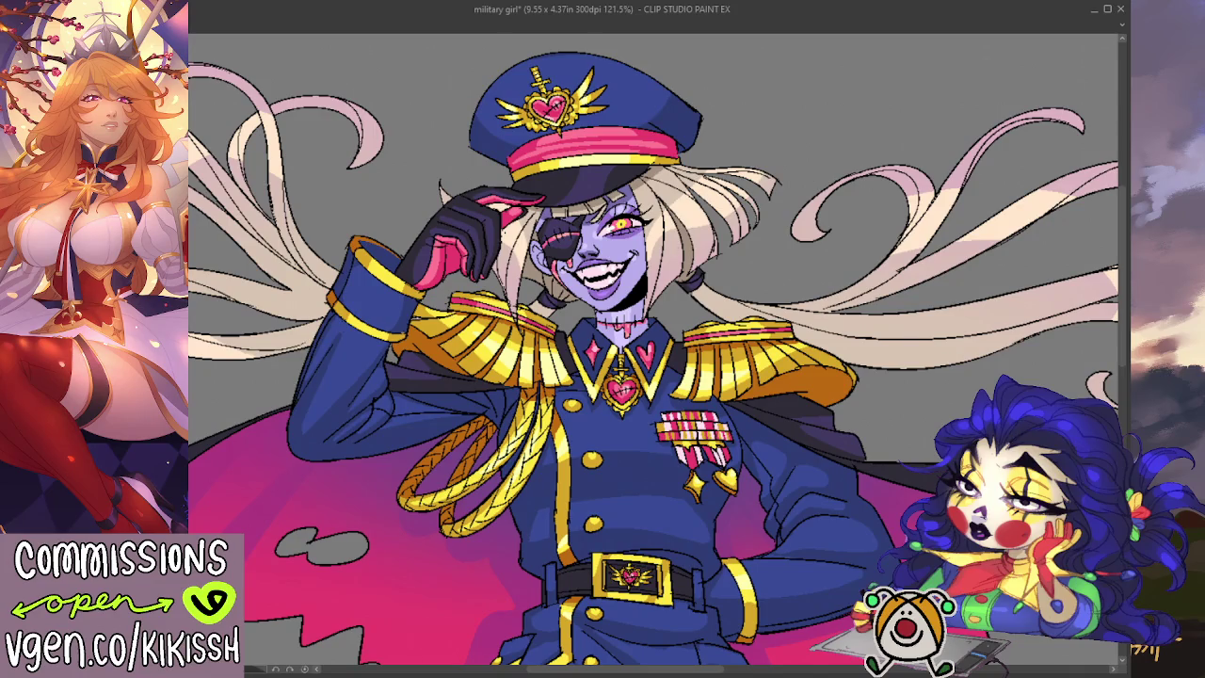
mouse_move(830, 99)
mouse_down()
mouse_move(828, 202)
mouse_move(828, 151)
mouse_move(842, 203)
mouse_up()
mouse_move(911, 98)
mouse_down()
mouse_move(913, 205)
mouse_move(941, 141)
mouse_move(984, 213)
mouse_up()
drag(985, 101, 987, 210)
mouse_move(983, 146)
mouse_down()
mouse_move(1042, 127)
mouse_move(988, 168)
mouse_move(983, 209)
mouse_up()
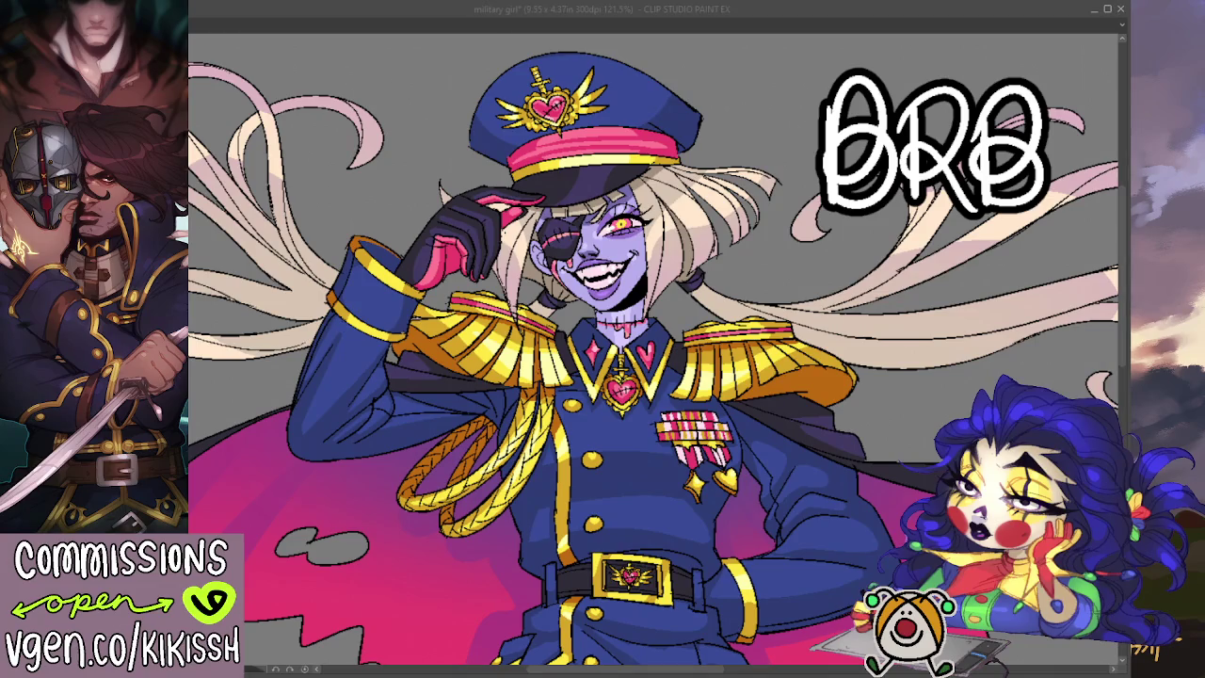
key(alt+Tab)
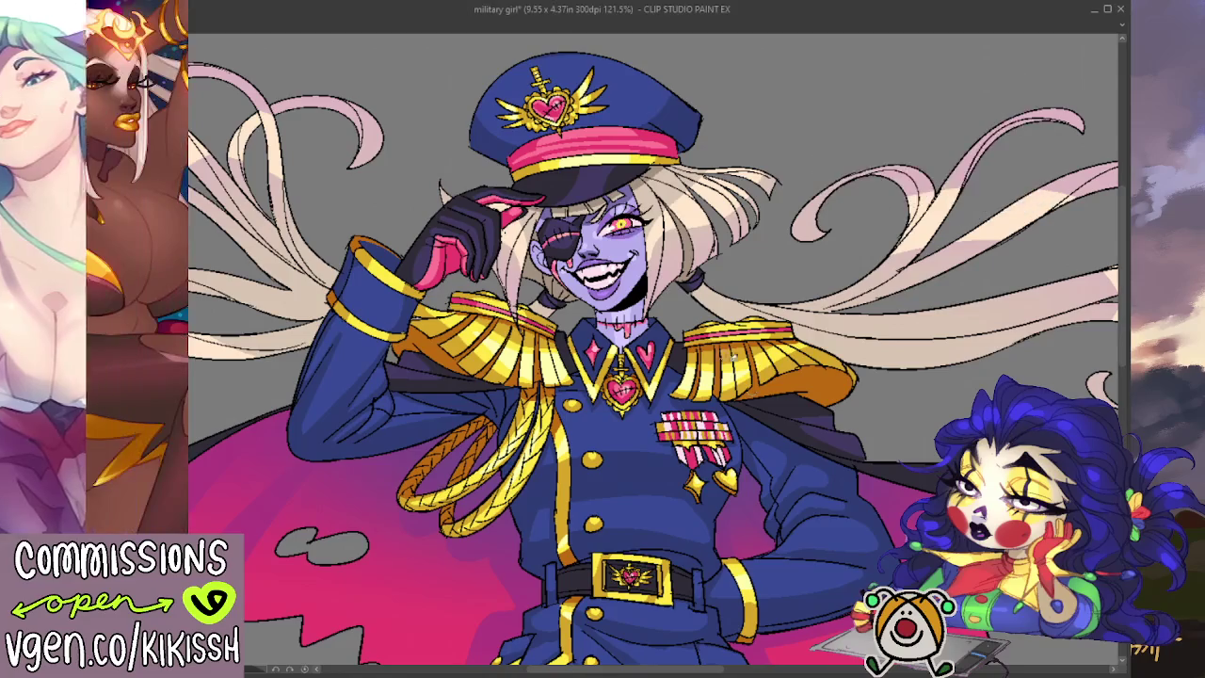
- Zoom out to 90% and scroll down to see the whole figure from cap to legs
drag(710, 670, 693, 666)
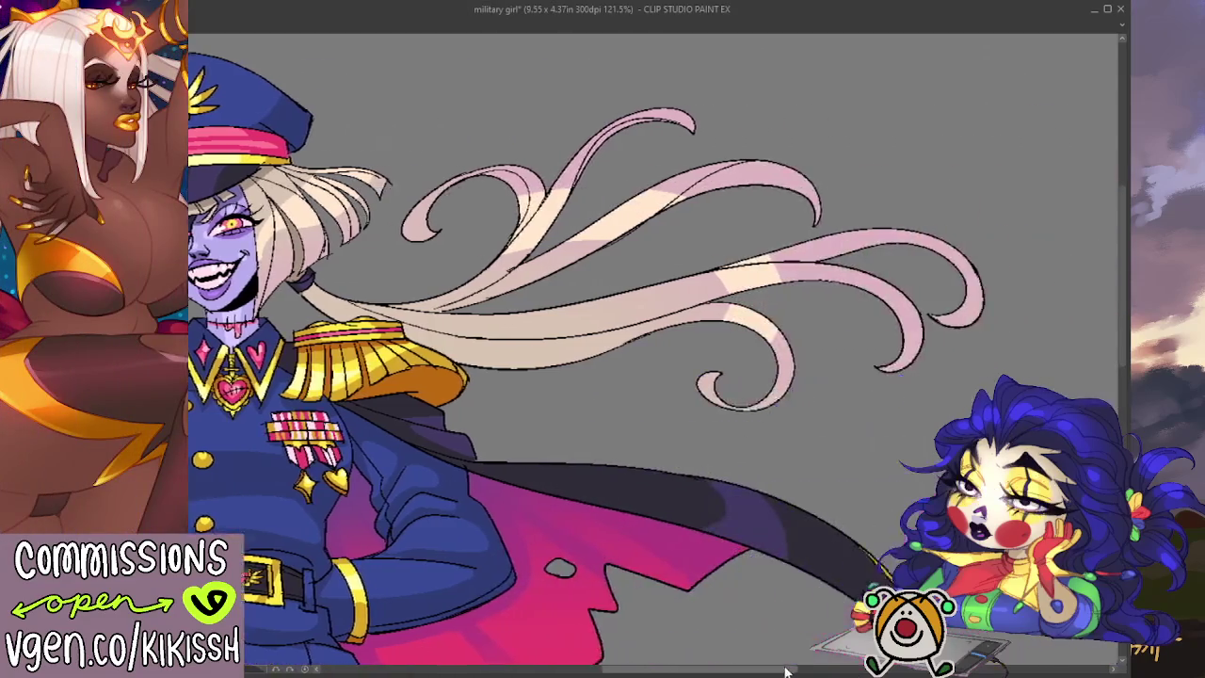
key(ctrl+minus)
key(ctrl+minus)
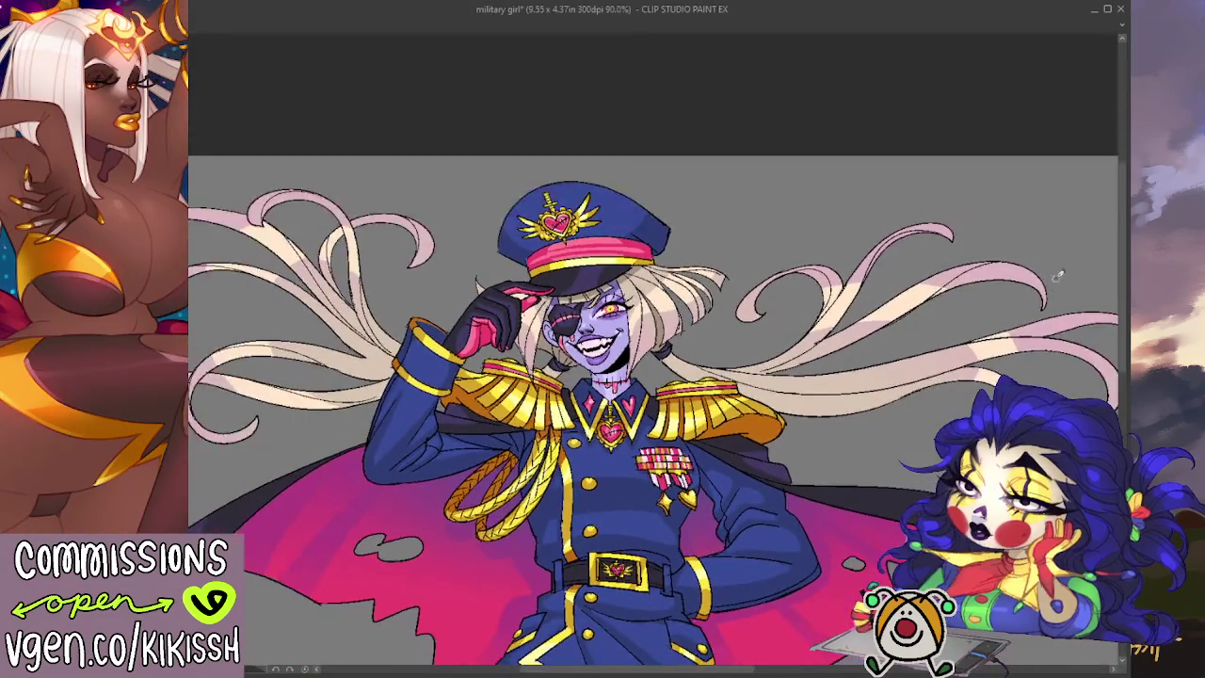
drag(1120, 184, 1118, 248)
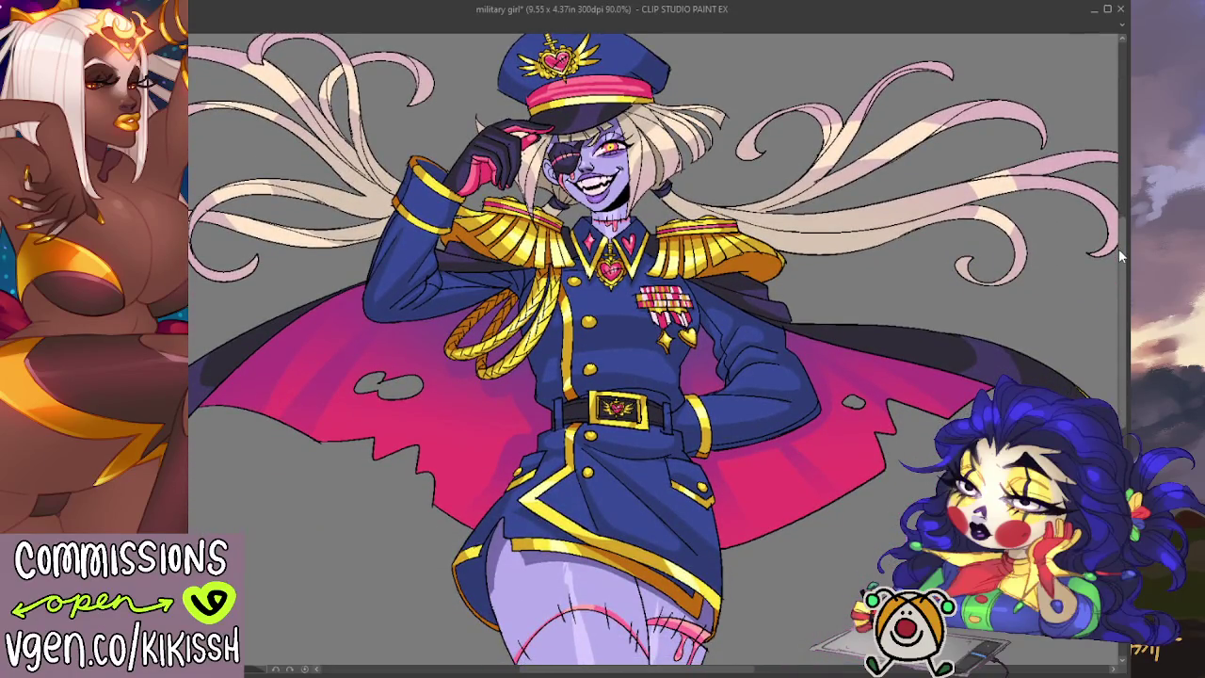